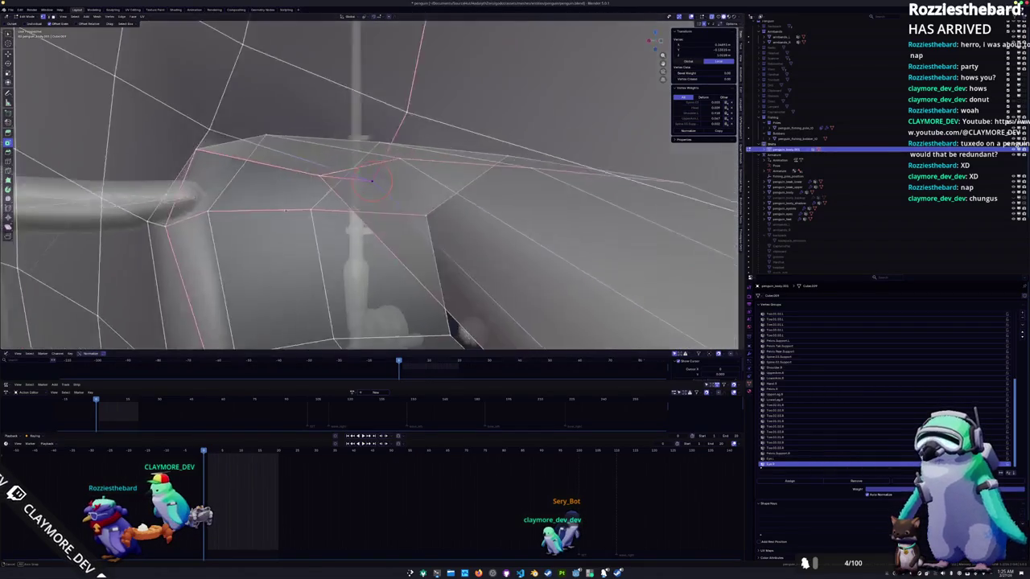
- Vertex-slide the first two shoulder vertices and check the shape in Object Mode
key("g")
key("g")
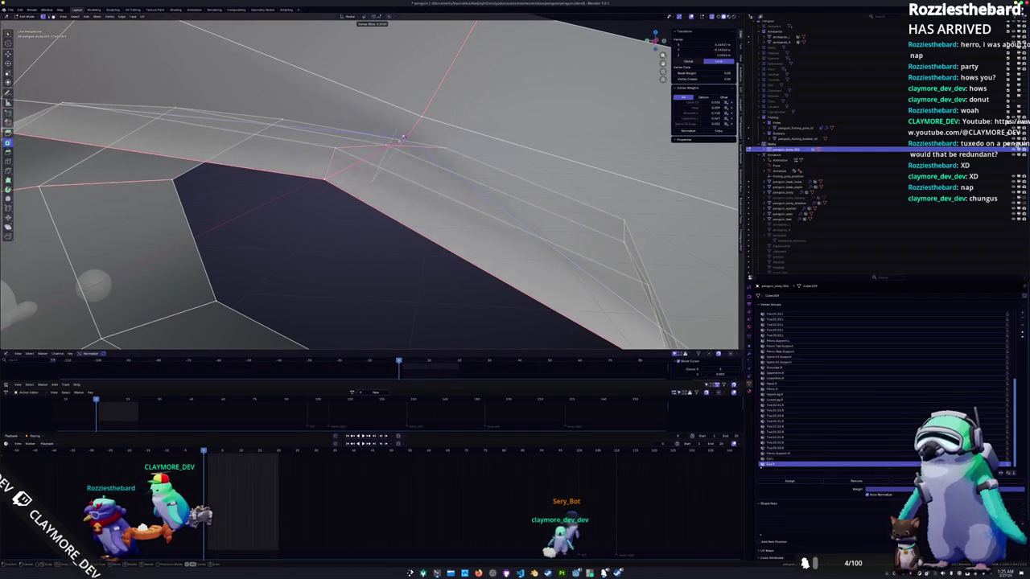
left_click(401, 139)
left_click(368, 134)
key("g")
key("g")
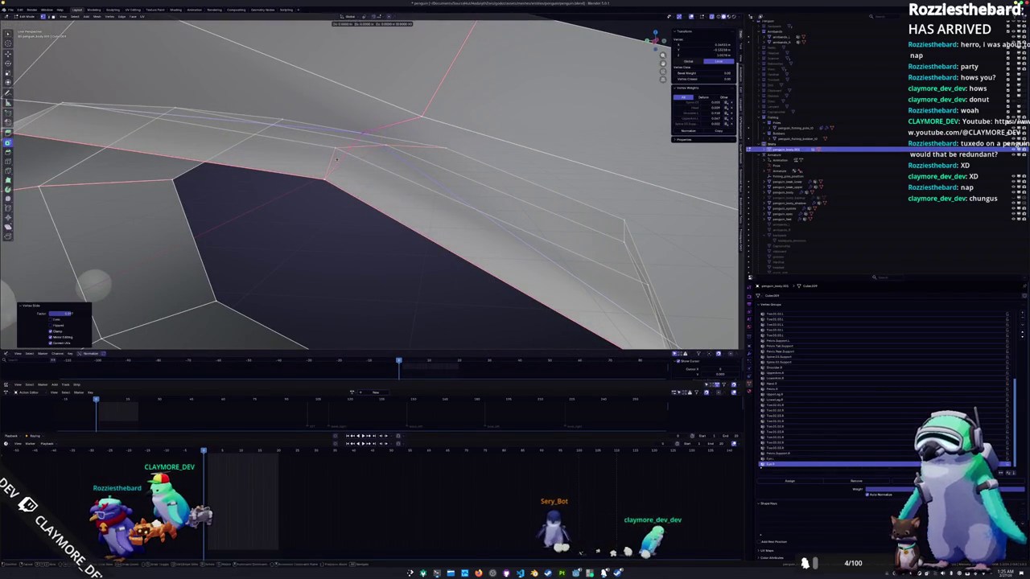
left_click(355, 175)
mouse_move(355, 176)
middle_mouse_down()
mouse_move(349, 198)
mouse_move(269, 185)
mouse_move(366, 158)
mouse_move(378, 169)
mouse_move(287, 211)
mouse_move(342, 235)
mouse_move(298, 211)
mouse_move(316, 217)
middle_mouse_up()
key("Tab")
key("Tab")
- Slide five more shoulder vertices along their edges to smooth the shoulder
key("g")
key("g")
left_click(382, 170)
key("g")
key("g")
left_click(286, 211)
key("g")
key("g")
left_click(342, 236)
key("g")
key("g")
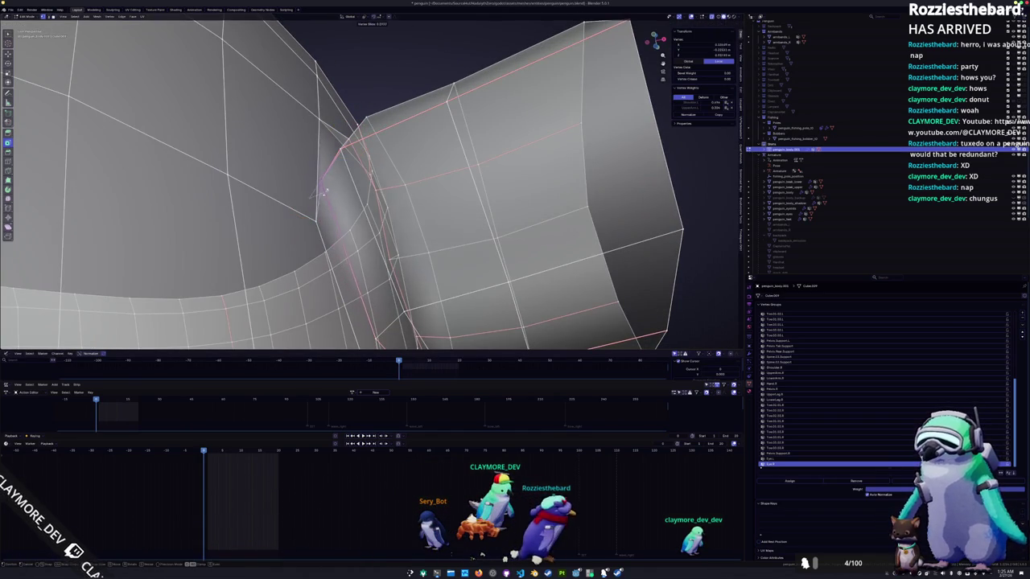
left_click(294, 207)
middle_click_drag(294, 207, 312, 314)
key("g")
key("g")
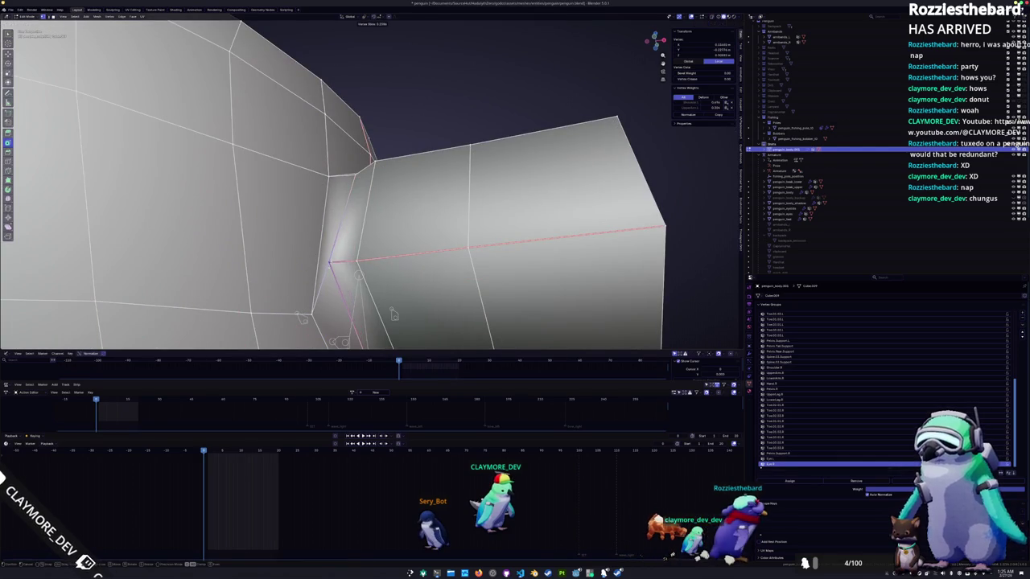
key("Return")
- Slide a vertex at the base of the collar and inspect it from below
mouse_move(395, 314)
middle_mouse_down()
mouse_move(317, 221)
mouse_move(364, 237)
middle_mouse_up()
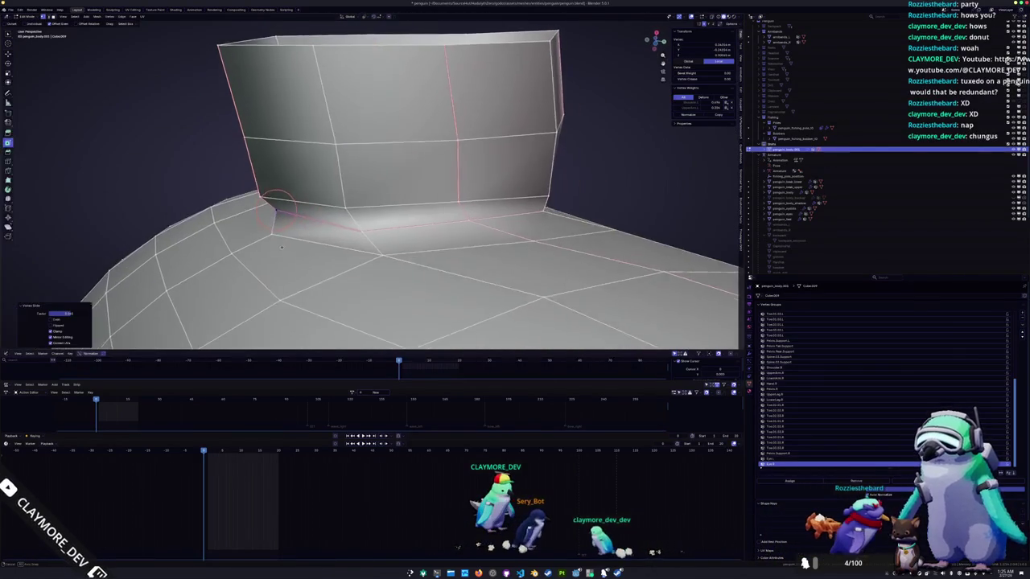
left_click(364, 237)
key("g")
key("g")
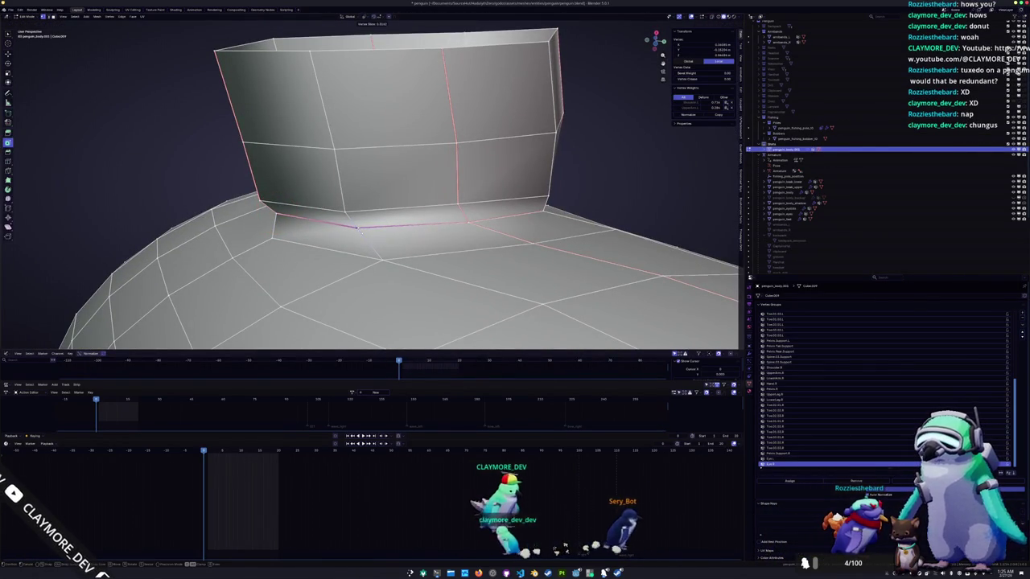
left_click(357, 229)
middle_click_drag(357, 234, 370, 302)
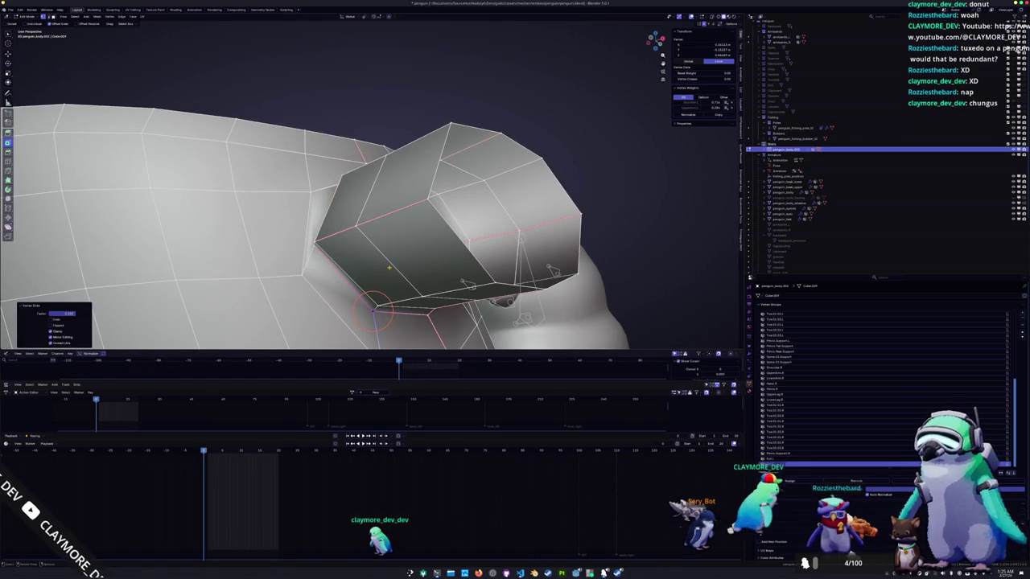
middle_click_drag(374, 309, 338, 245)
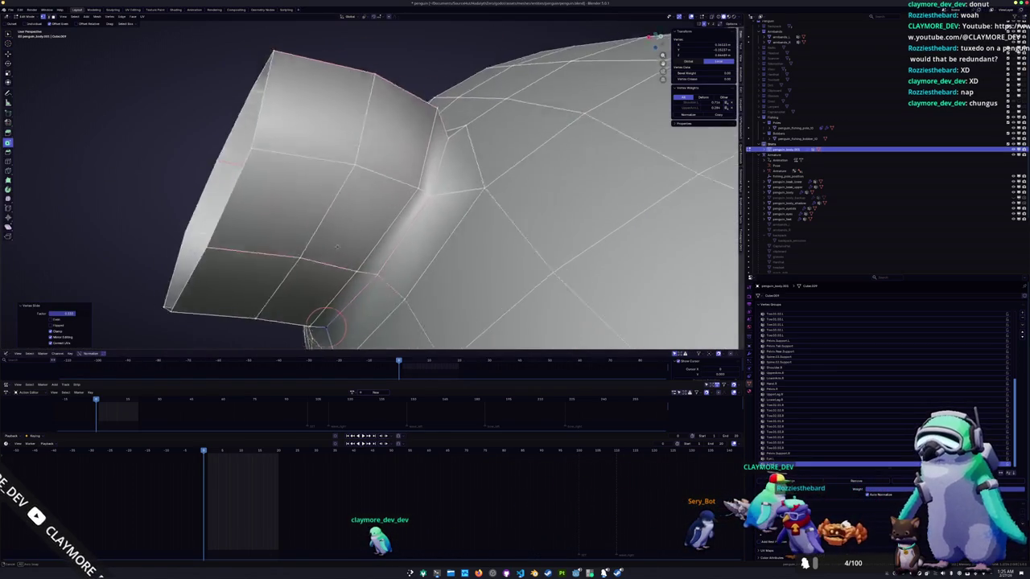
mouse_move(337, 246)
middle_mouse_down()
mouse_move(413, 247)
mouse_move(425, 207)
middle_mouse_up()
- Slide a collar-joint vertex, inspect the shirt in Object Mode, then resume editing
key("shift+v")
left_click(403, 208)
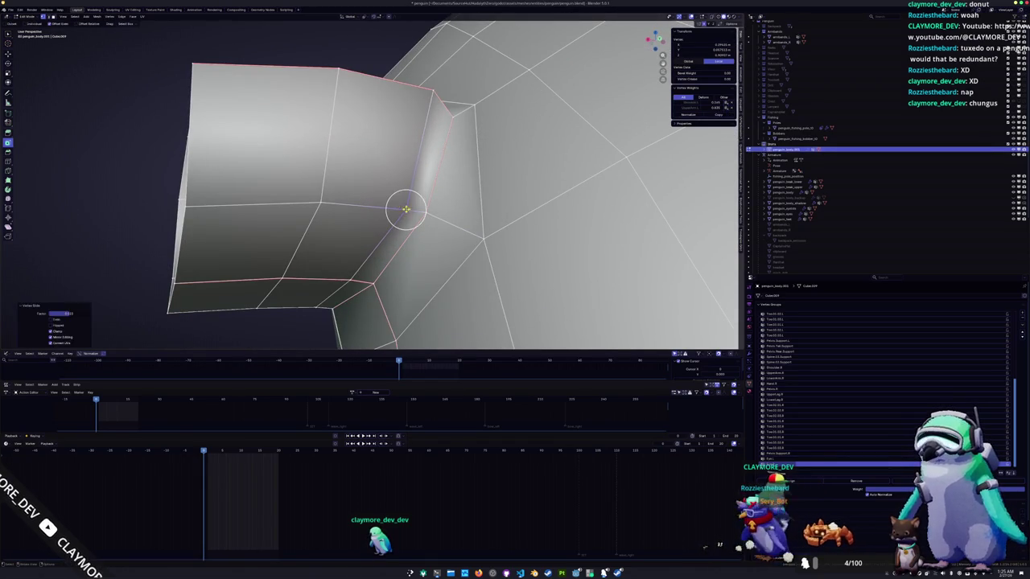
scroll(402, 208, "down", 3)
key("Tab")
mouse_move(395, 230)
middle_mouse_down()
mouse_move(369, 233)
mouse_move(413, 252)
middle_mouse_up()
key("Tab")
scroll(413, 253, "up", 2)
mouse_move(430, 292)
middle_mouse_down()
mouse_move(448, 255)
mouse_move(439, 232)
middle_mouse_up()
- Select vertices around the sleeve joint crease and sleeve base
left_click(457, 229)
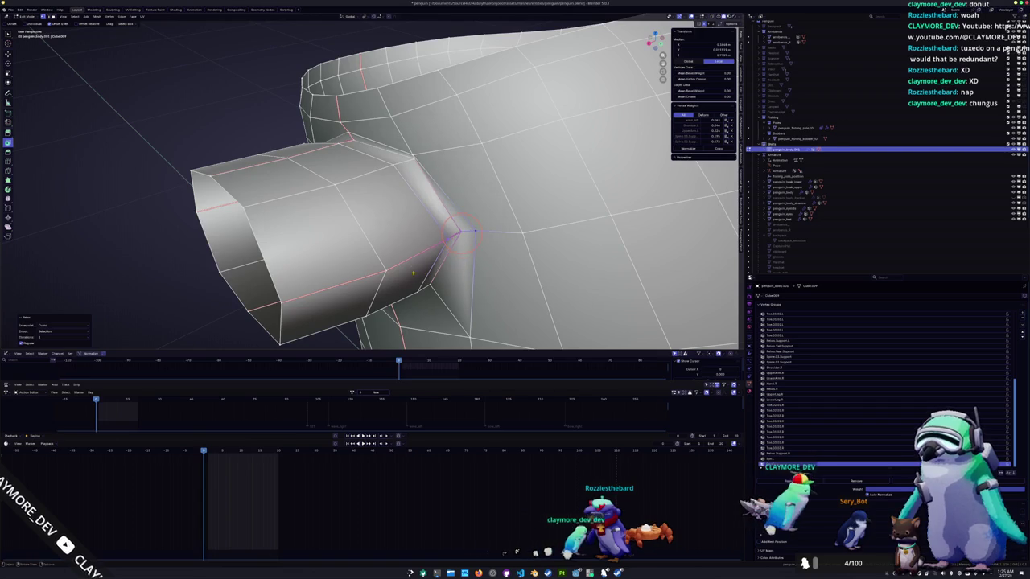
scroll(414, 278, "up", 3)
mouse_move(413, 277)
middle_mouse_down()
mouse_move(434, 162)
mouse_move(428, 171)
mouse_move(356, 164)
middle_mouse_up()
left_click(409, 184)
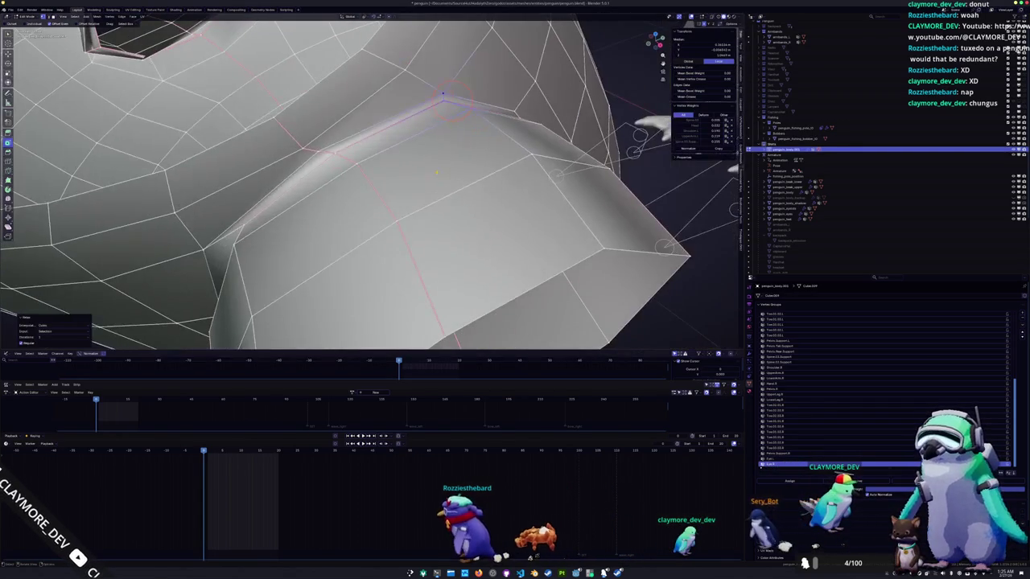
left_click(356, 163)
mouse_move(356, 163)
middle_mouse_down()
mouse_move(359, 129)
mouse_move(247, 241)
mouse_move(256, 247)
middle_mouse_up()
left_click(300, 82)
middle_click_drag(301, 82, 222, 153)
middle_click_drag(336, 278, 331, 268)
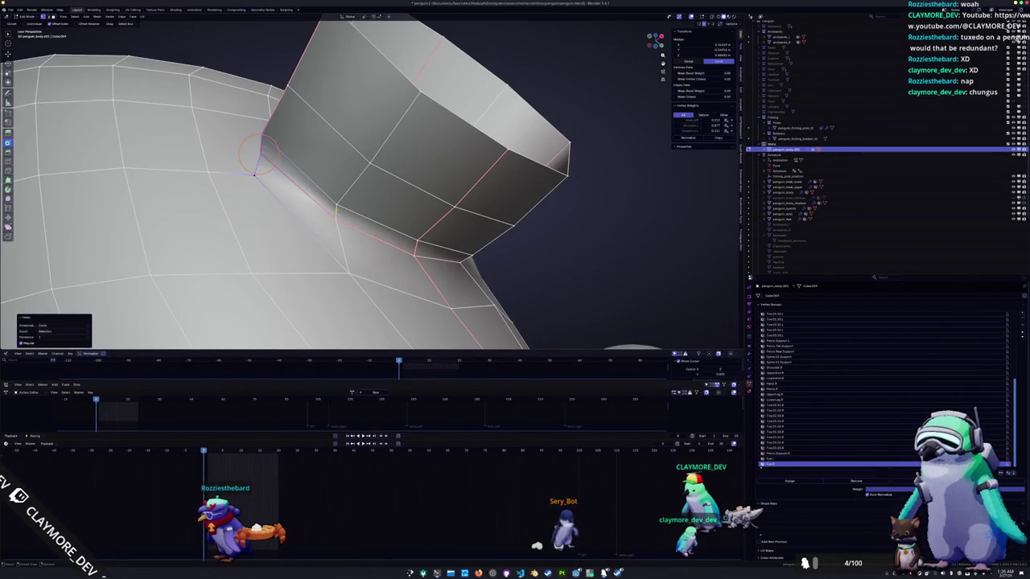
left_click(337, 204)
middle_click_drag(336, 204, 392, 274)
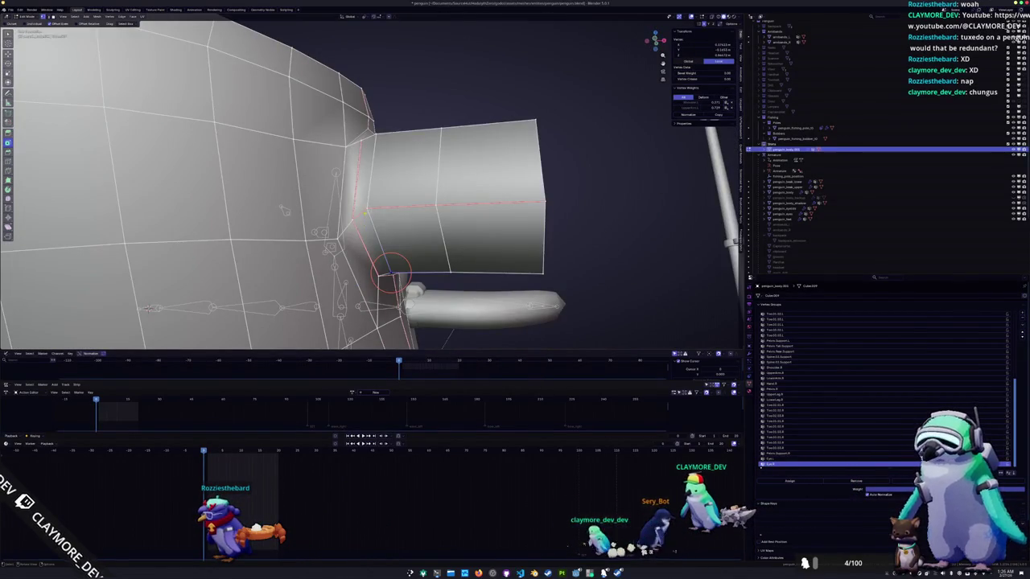
left_click(348, 237, "shift")
mouse_move(351, 224)
middle_mouse_down()
mouse_move(283, 299)
mouse_move(333, 161)
mouse_move(195, 100)
middle_mouse_up()
- Select the edge path along the sleeve joint and relax it with LoopTools
left_click(348, 162, "ctrl")
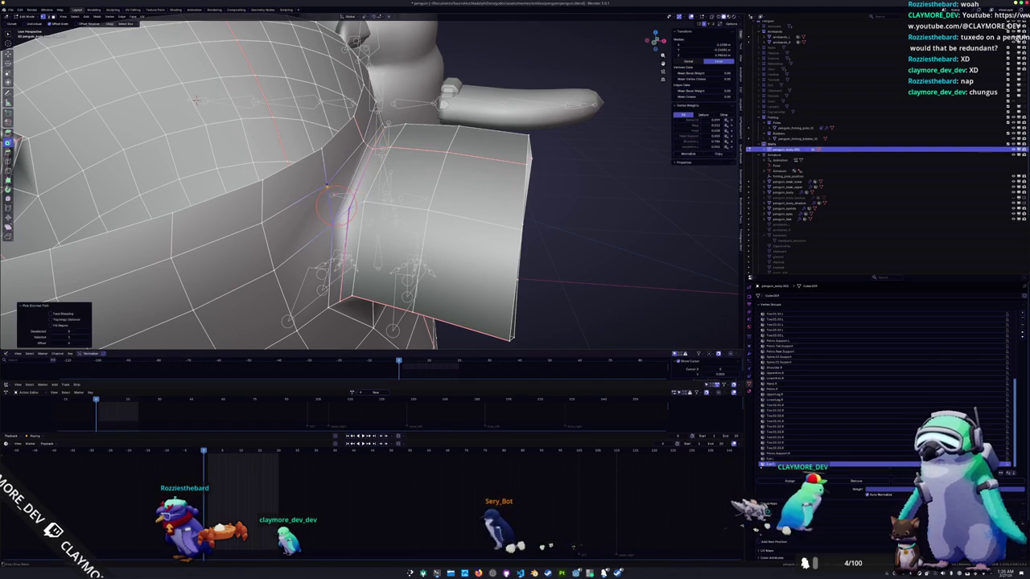
mouse_move(196, 100)
middle_mouse_down()
mouse_move(367, 194)
mouse_move(219, 105)
middle_mouse_up()
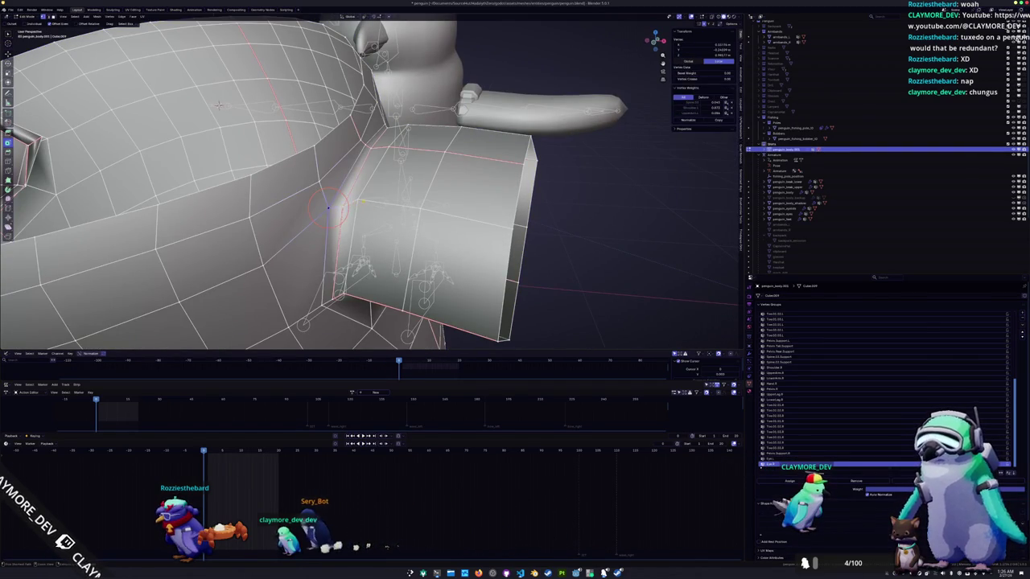
left_click(343, 204, "ctrl")
mouse_move(219, 105)
middle_mouse_down()
mouse_move(357, 163)
mouse_move(419, 149)
middle_mouse_up()
left_click(357, 163)
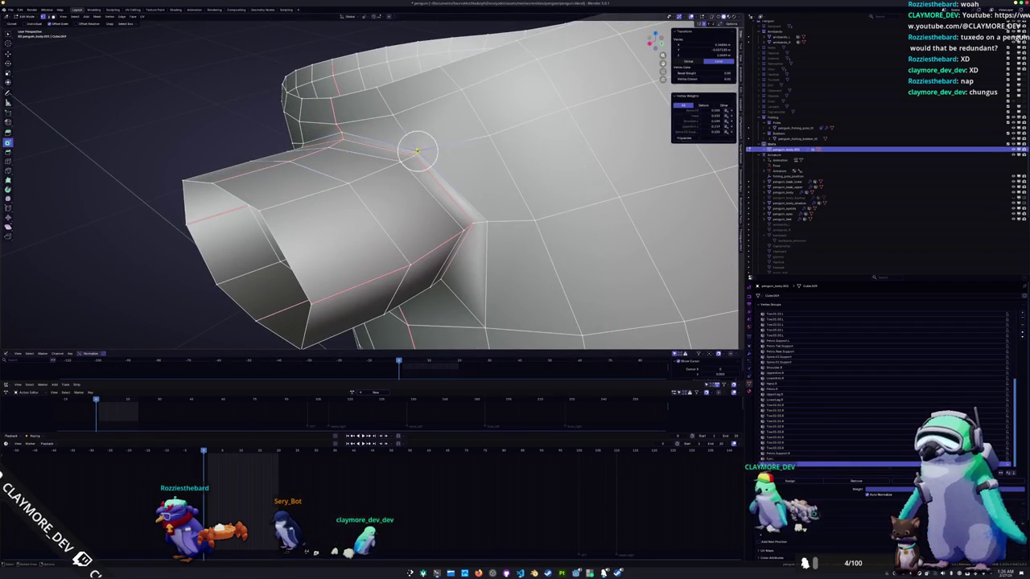
key("q")
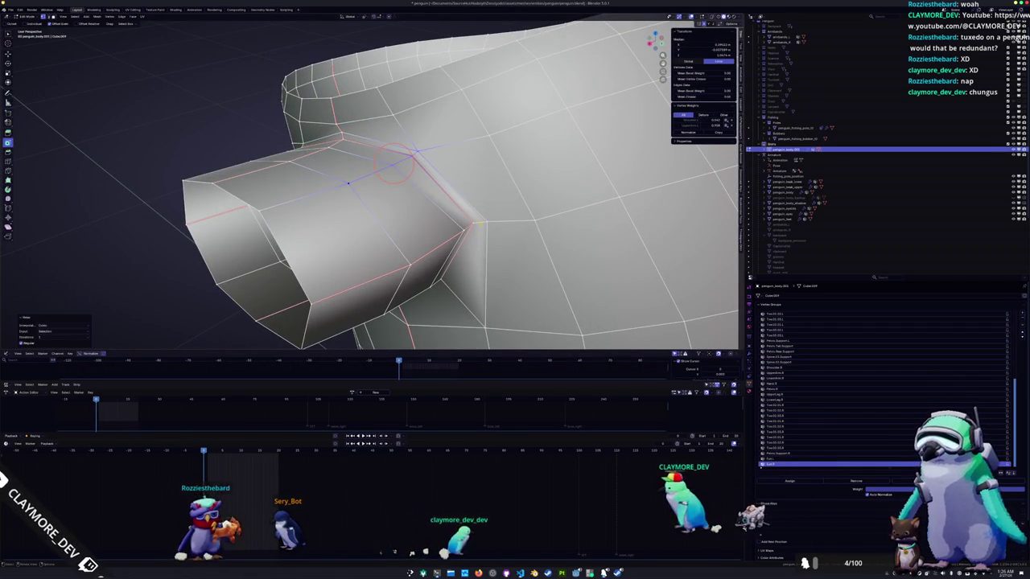
- Place the 3D cursor at the arm crease vertex, then leave Edit Mode
left_click(456, 230)
middle_click_drag(456, 233, 480, 142)
left_click(455, 226, "ctrl")
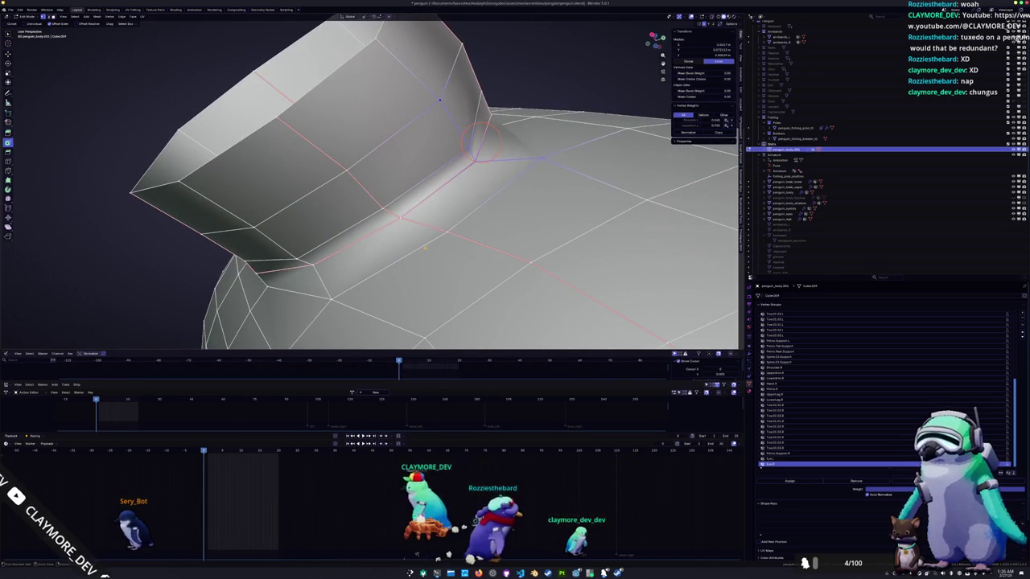
left_click(447, 234)
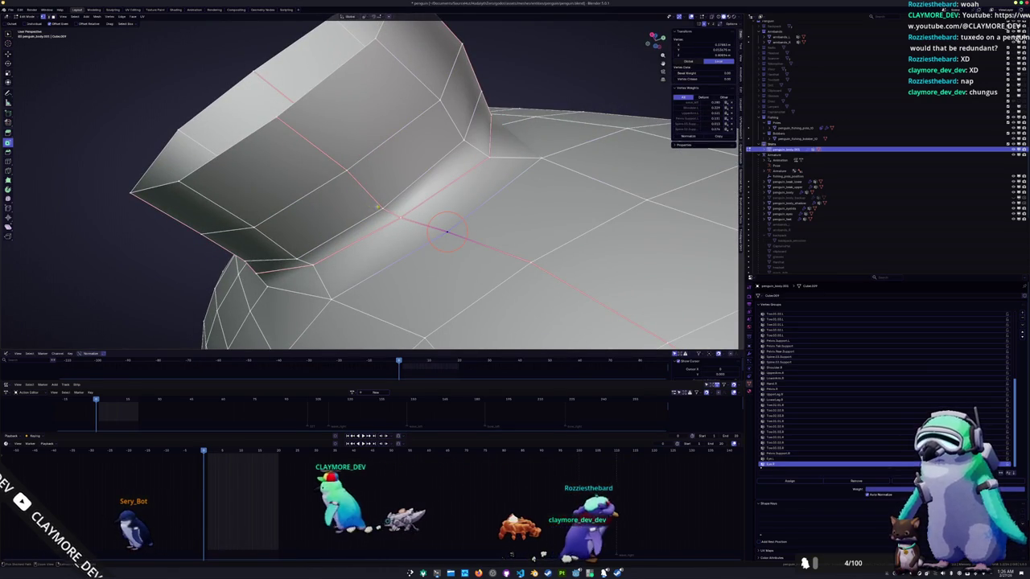
mouse_move(447, 233)
middle_mouse_down()
mouse_move(414, 218)
mouse_move(426, 262)
middle_mouse_up()
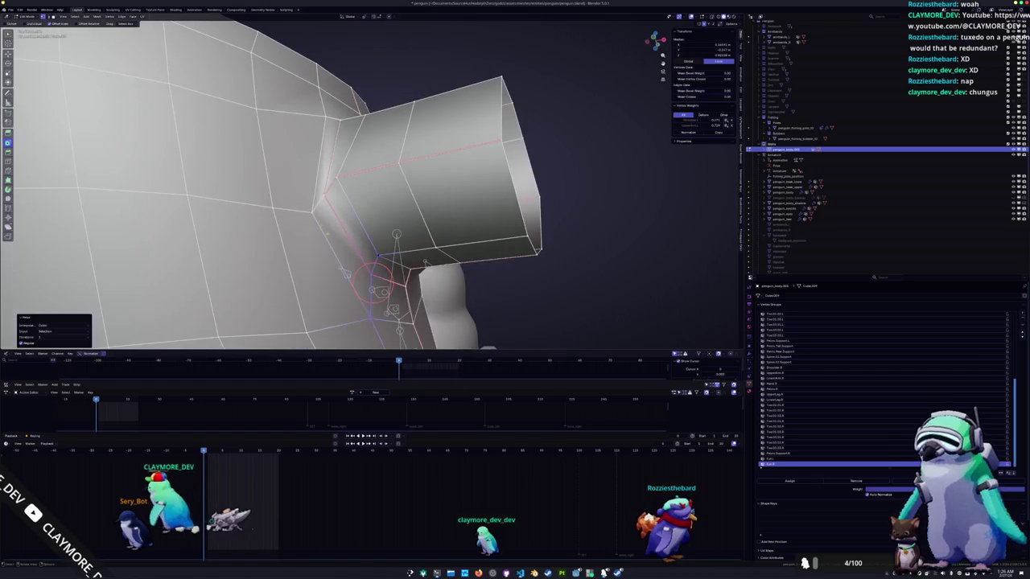
right_click(316, 211, "shift")
mouse_move(316, 211)
middle_mouse_down()
mouse_move(346, 238)
mouse_move(297, 273)
mouse_move(303, 267)
middle_mouse_up()
key("Tab")
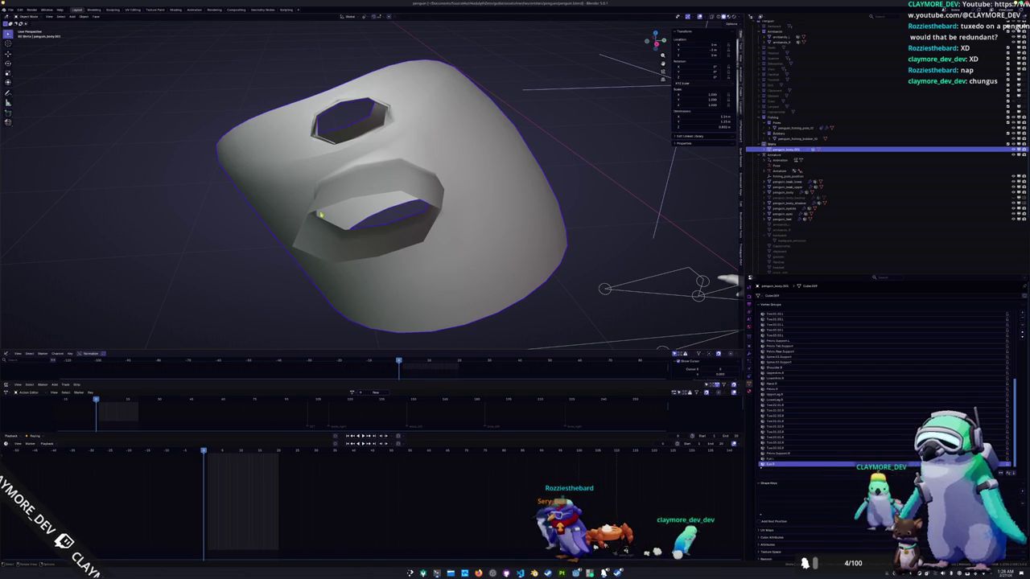
- Exit Local View and relax the selected sleeve-joint vertices
key("KP_Divide")
key("Tab")
middle_click_drag(362, 193, 416, 165)
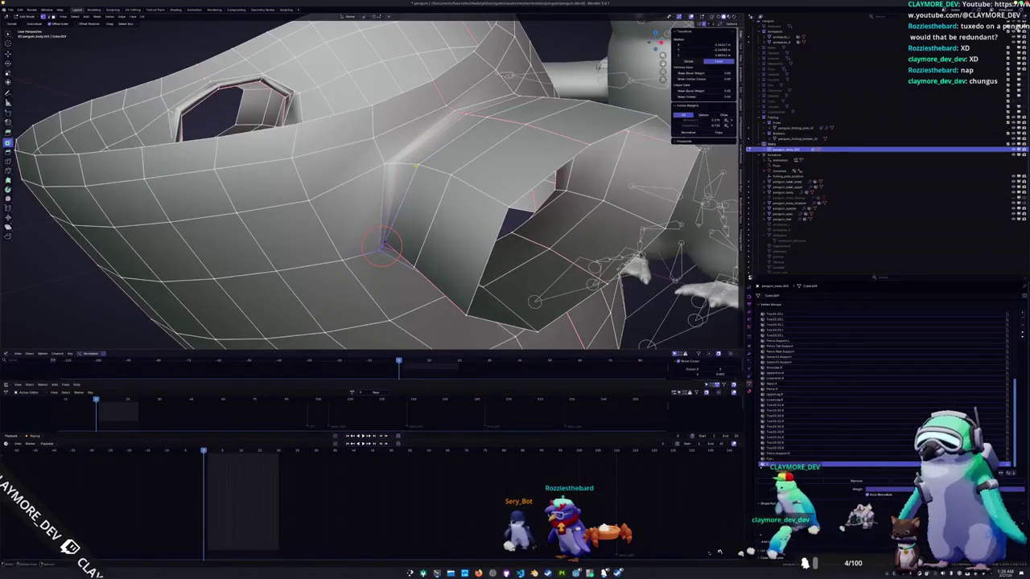
left_click(394, 153)
middle_click_drag(394, 153, 423, 125)
left_click(427, 205)
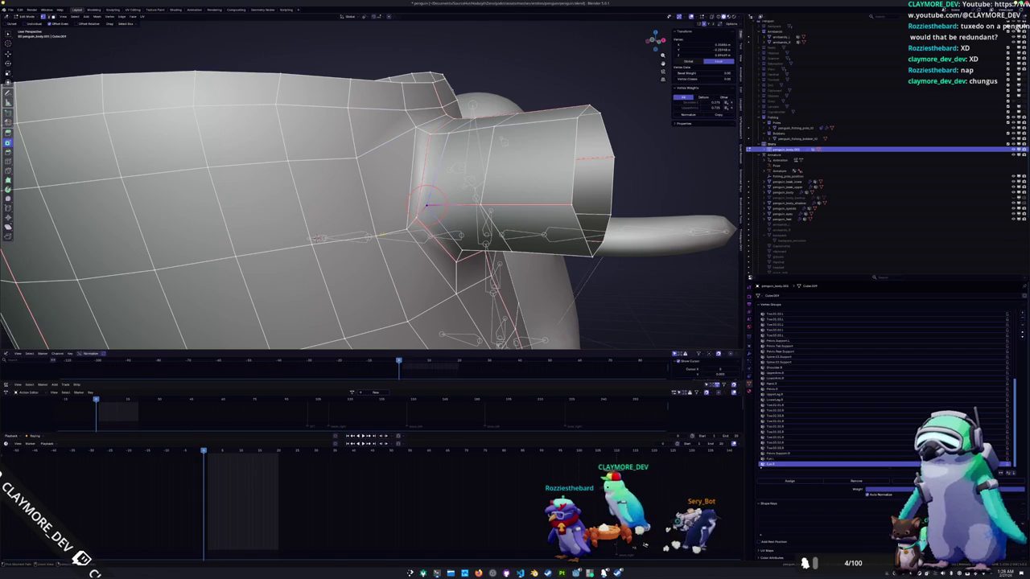
key("shift+r")
mouse_move(375, 236)
middle_mouse_down()
mouse_move(383, 239)
mouse_move(354, 193)
mouse_move(340, 202)
middle_mouse_up()
key("Tab")
key("Tab")
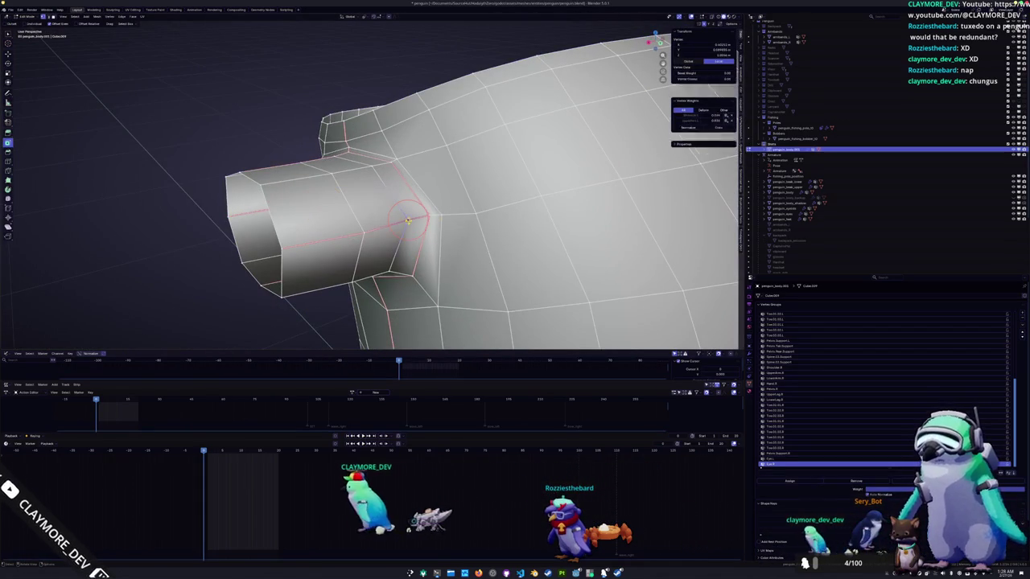
- Select the sleeve-body joint vertices, return to Object Mode, and zoom out on the shirt
left_click(425, 214, "shift")
middle_click_drag(424, 214, 513, 68)
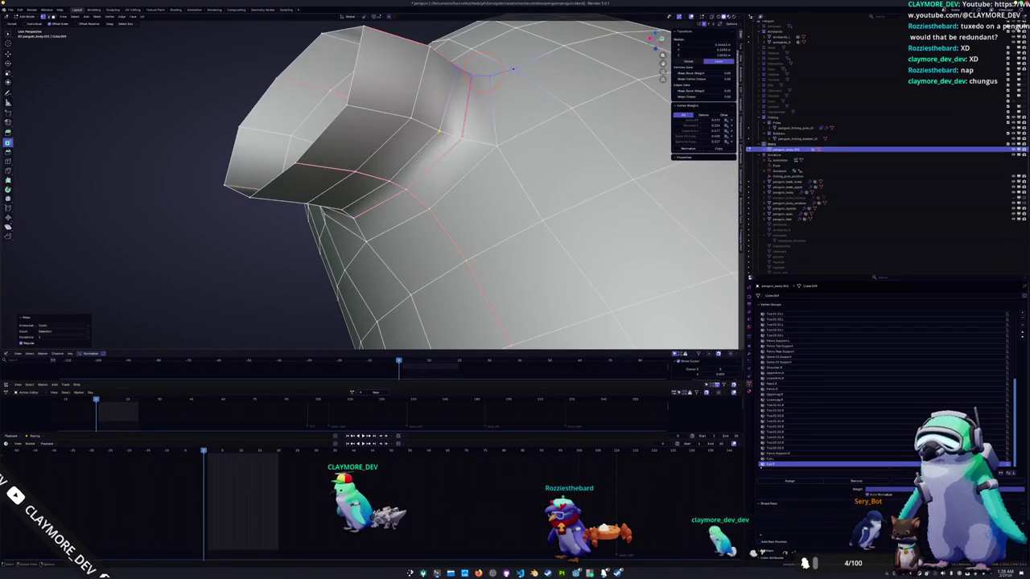
key("Tab")
scroll(440, 228, "down", 3)
mouse_move(453, 188)
middle_mouse_down()
mouse_move(440, 229)
mouse_move(477, 250)
mouse_move(461, 246)
middle_mouse_up()
scroll(450, 242, "down", 4)
- Move the shirt onto the penguin and view it from higher up
key("g")
left_click(471, 248)
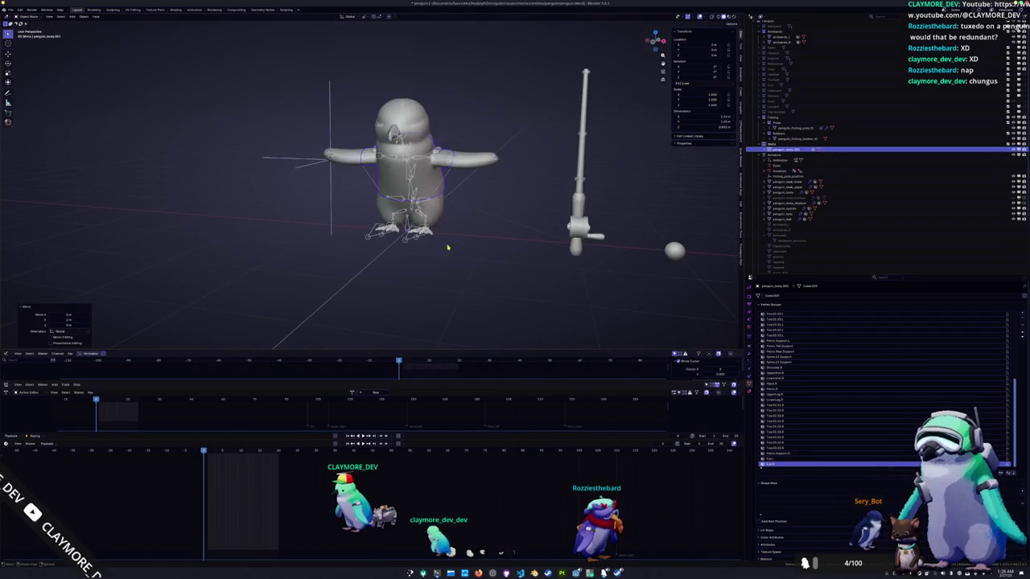
left_click(410, 241)
scroll(411, 242, "up", 3)
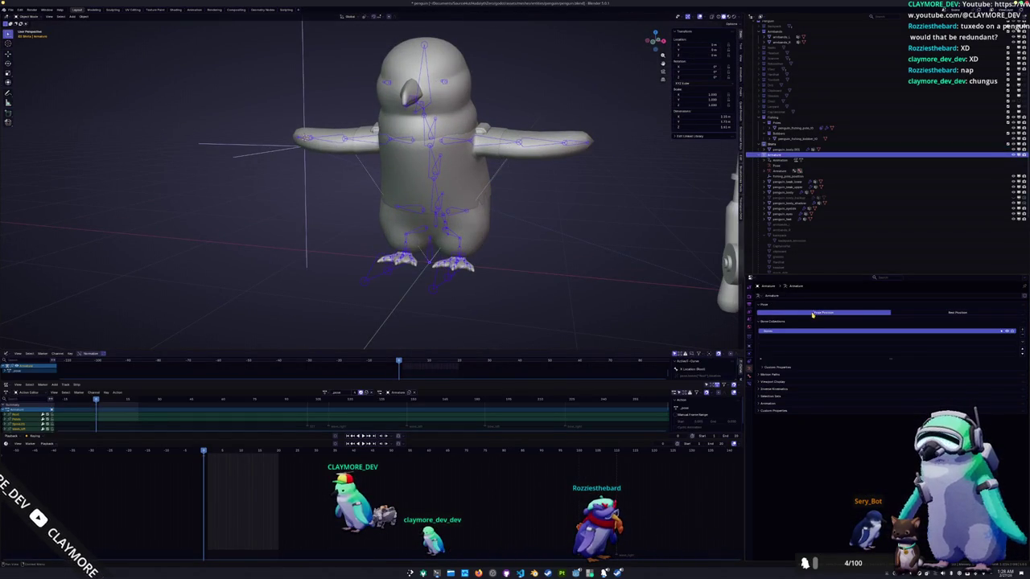
middle_click_drag(497, 145, 475, 277)
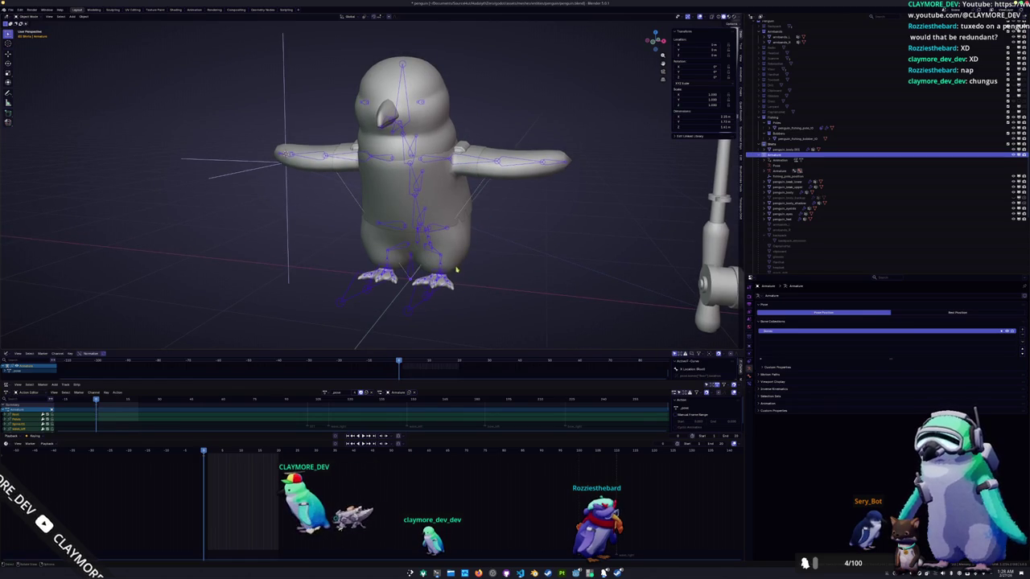
scroll(457, 242, "up", 2)
scroll(474, 193, "up", 2)
- Assign a different action to the penguin's armature from the action list
left_click(501, 163)
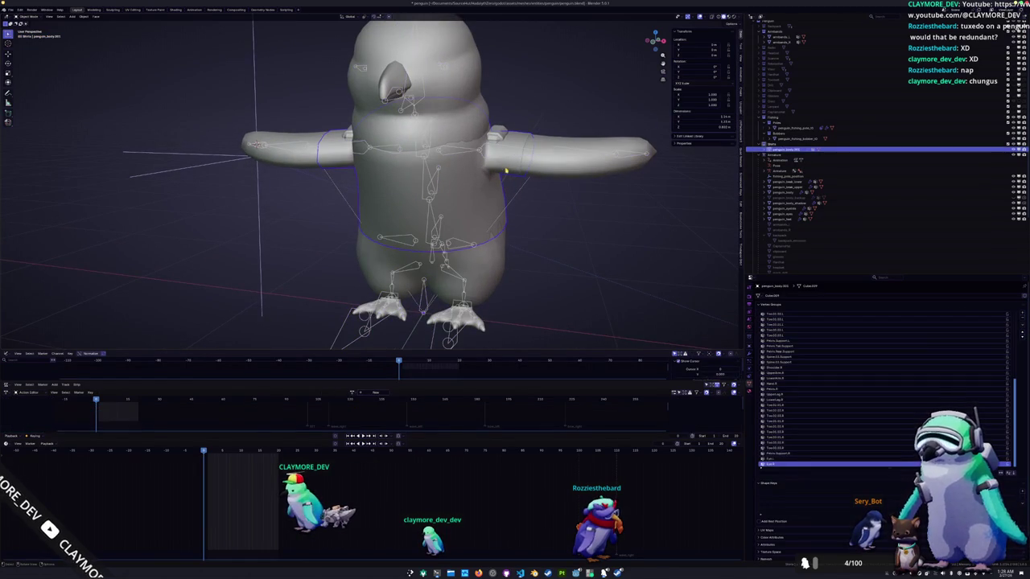
left_click(334, 332)
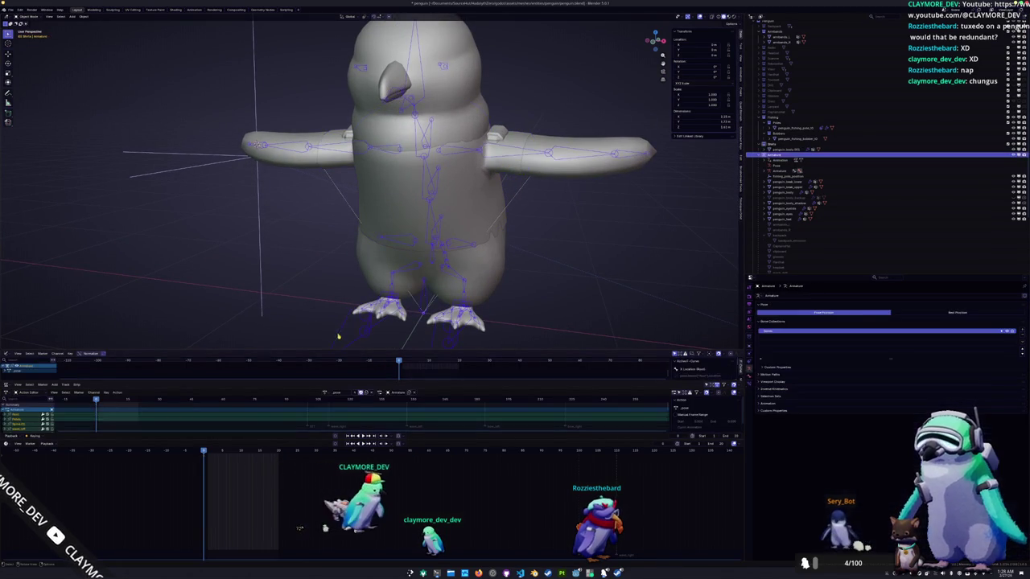
left_click(325, 393)
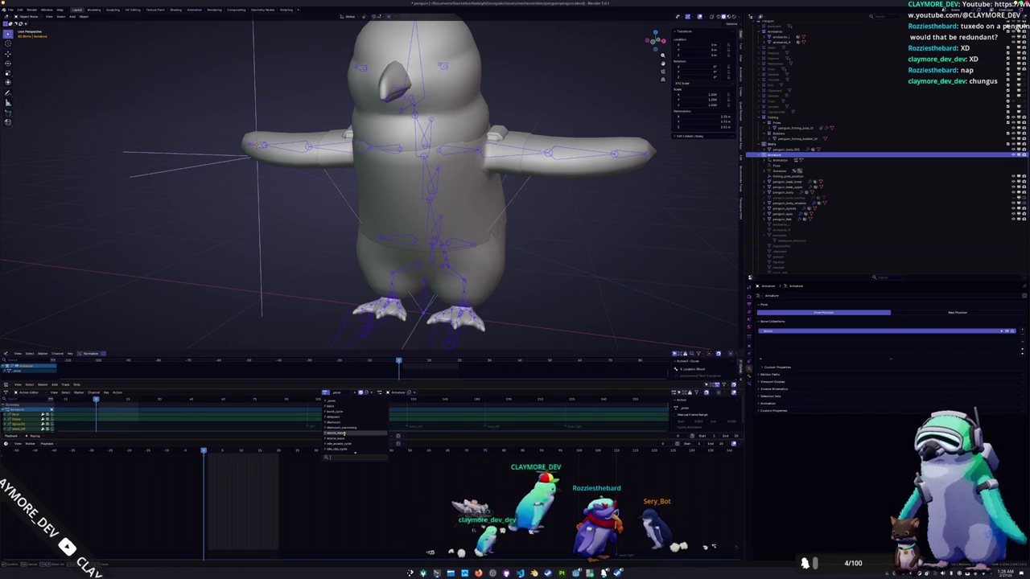
left_click(337, 438)
middle_click_drag(378, 210, 467, 215)
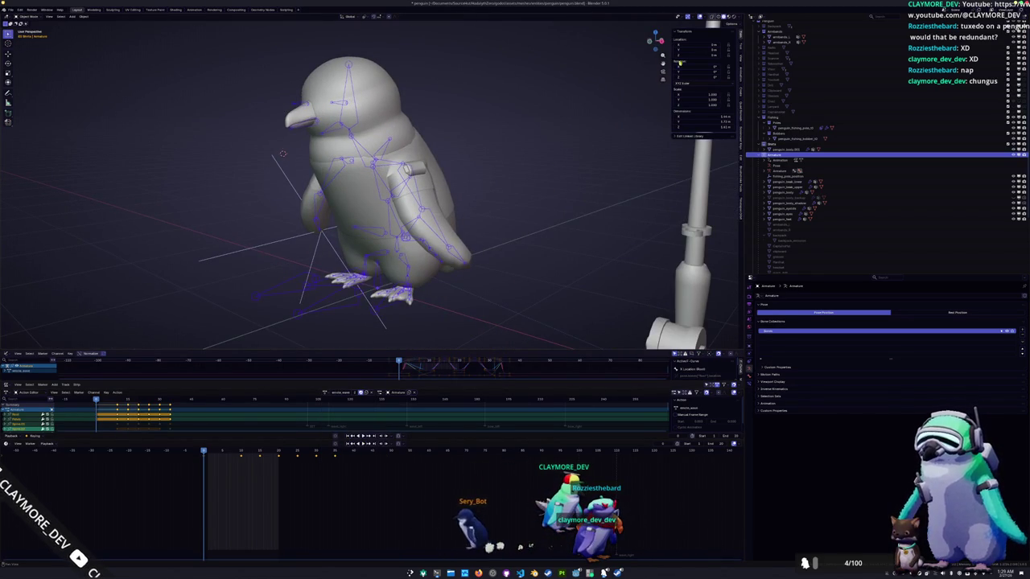
- Switch to Material Preview shading and inspect the black shirt close up
left_click(728, 16)
scroll(561, 166, "up", 5)
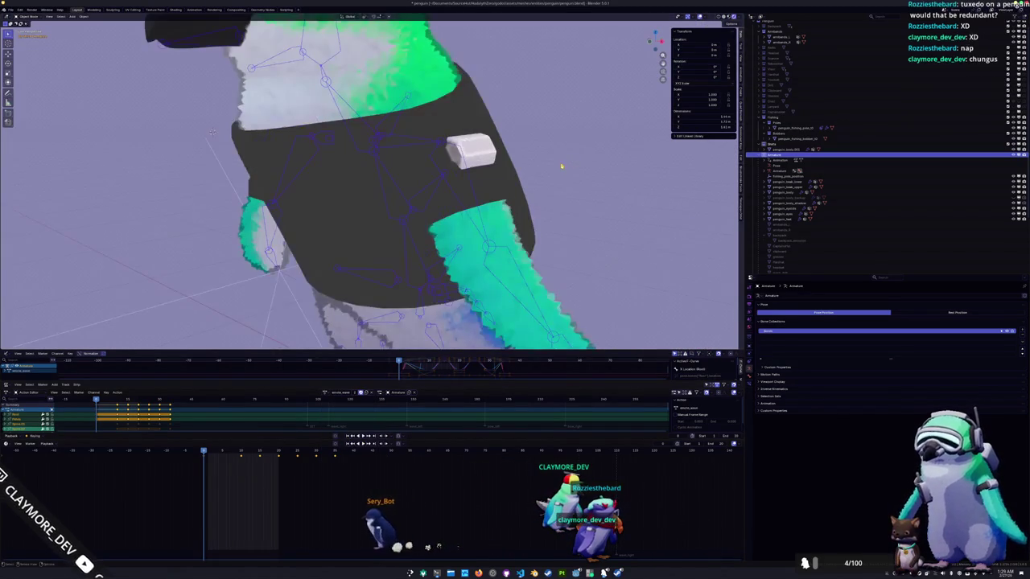
mouse_move(561, 166)
middle_mouse_down()
mouse_move(554, 150)
mouse_move(671, 176)
mouse_move(206, 165)
mouse_move(273, 172)
middle_mouse_up()
scroll(206, 165, "down", 4)
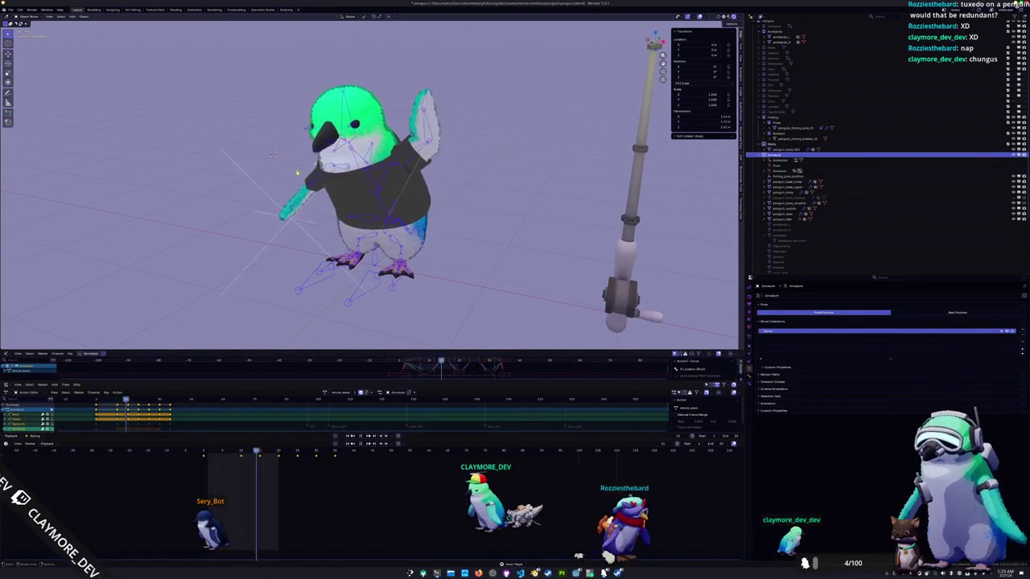
scroll(421, 170, "up", 6)
mouse_move(421, 169)
middle_mouse_down()
mouse_move(391, 149)
mouse_move(330, 189)
mouse_move(446, 155)
middle_mouse_up()
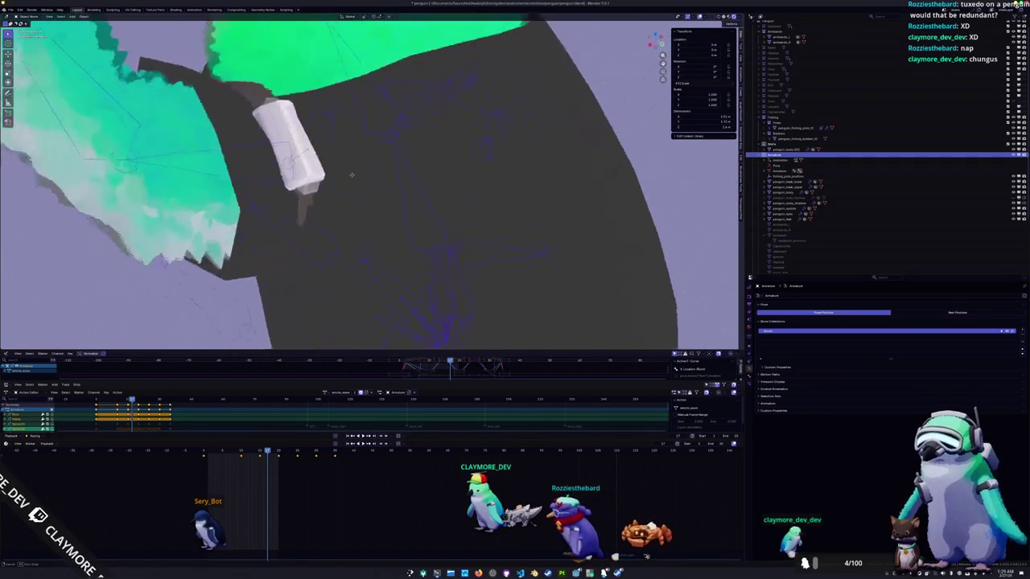
scroll(153, 156, "down", 5)
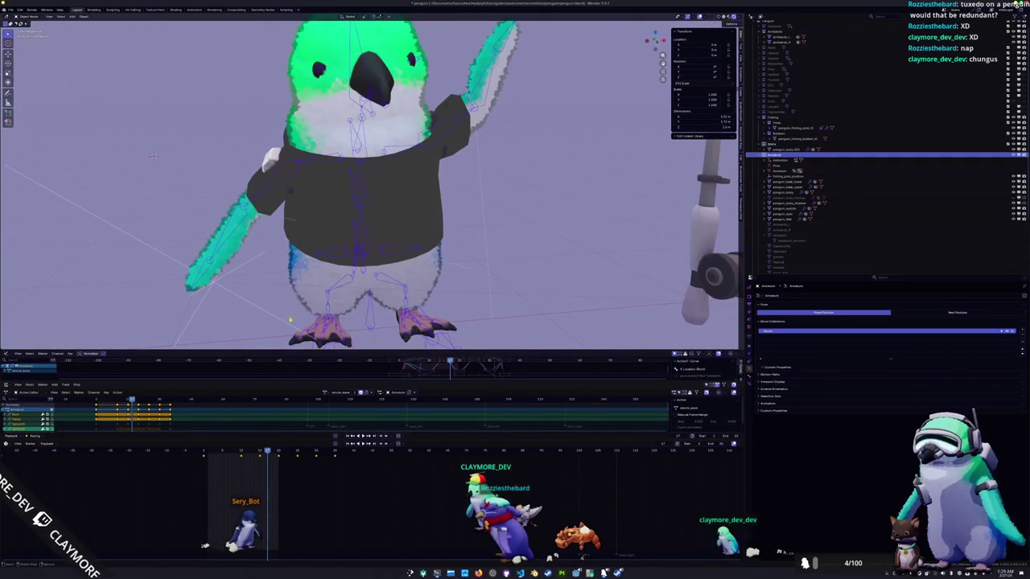
- Jump to an earlier frame and assign the T-pose action to the armature
left_click(206, 452)
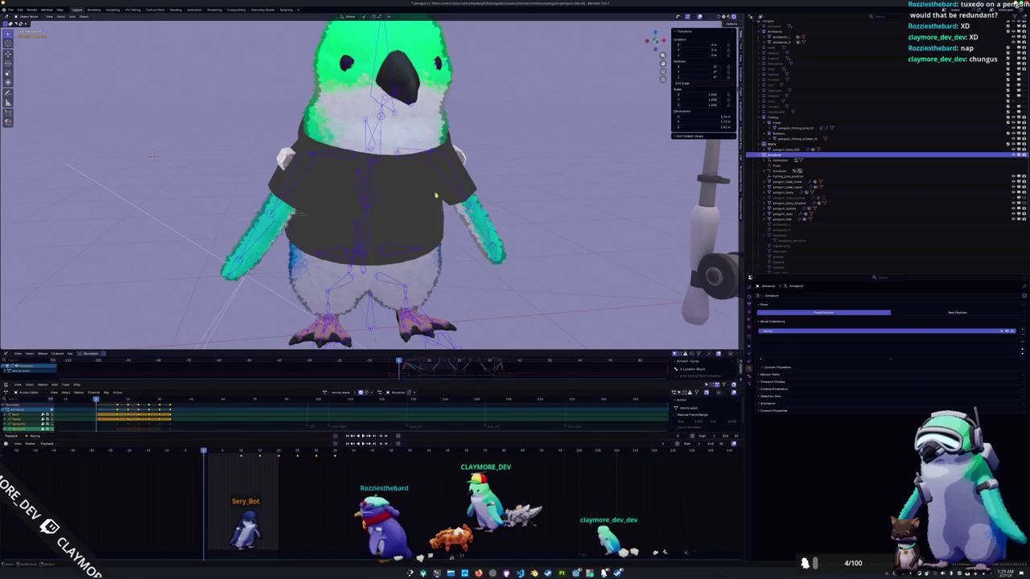
middle_click_drag(405, 215, 378, 211)
left_click(325, 392)
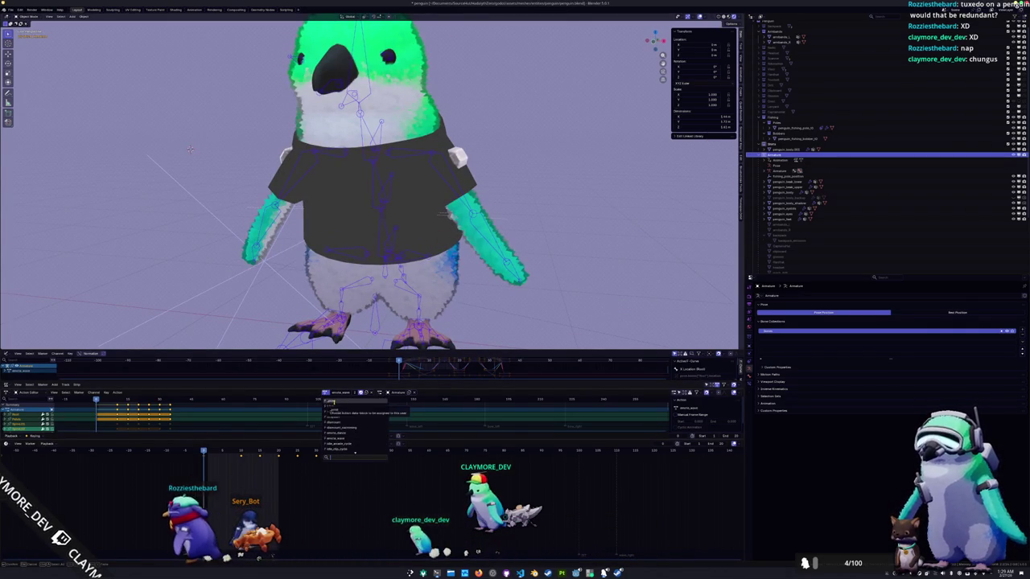
left_click(330, 402)
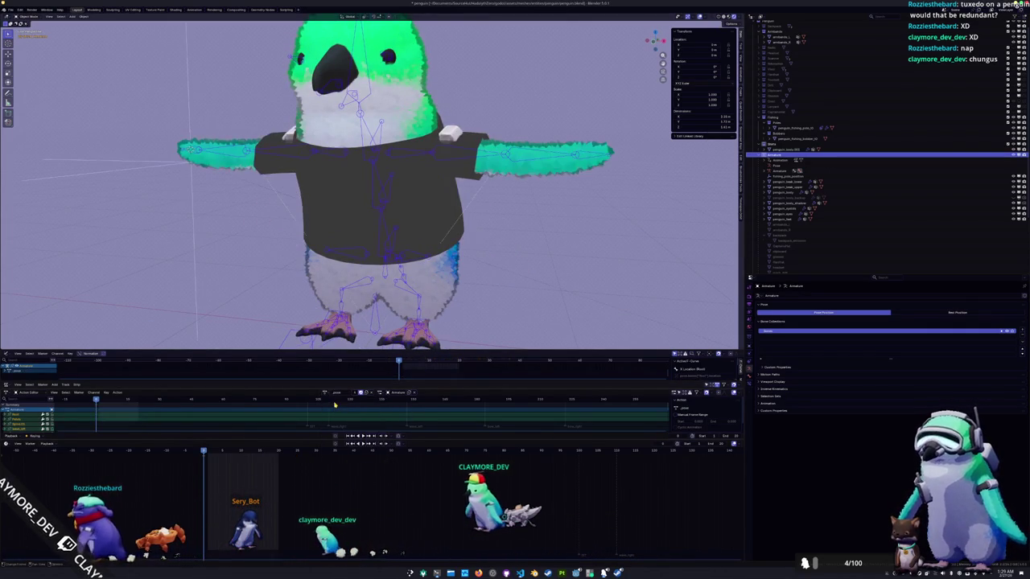
- Select the shirt in Edit Mode and frame its shoulder loop
middle_click_drag(386, 201, 459, 177)
left_click(465, 175)
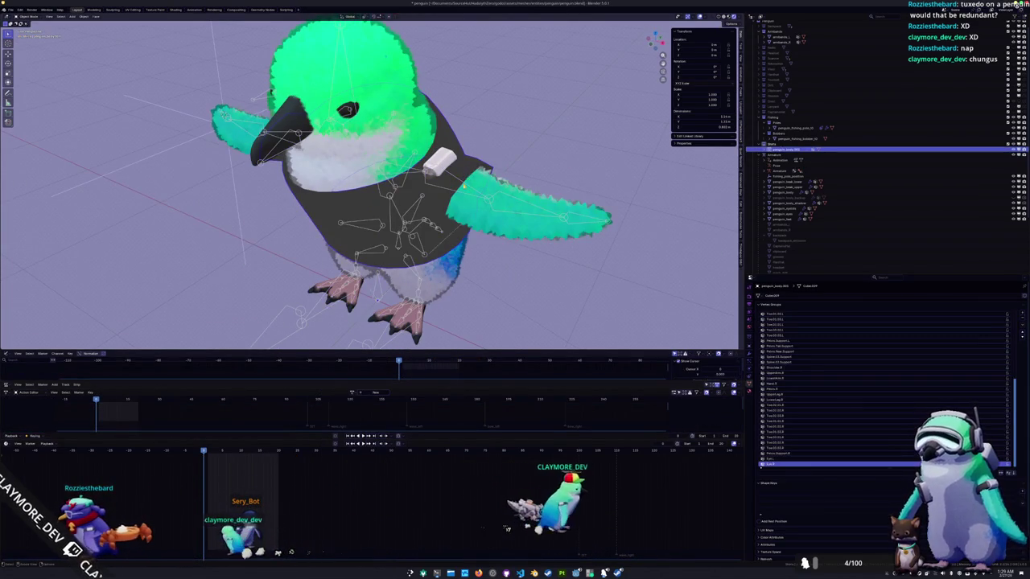
key("Tab")
scroll(464, 185, "up", 6)
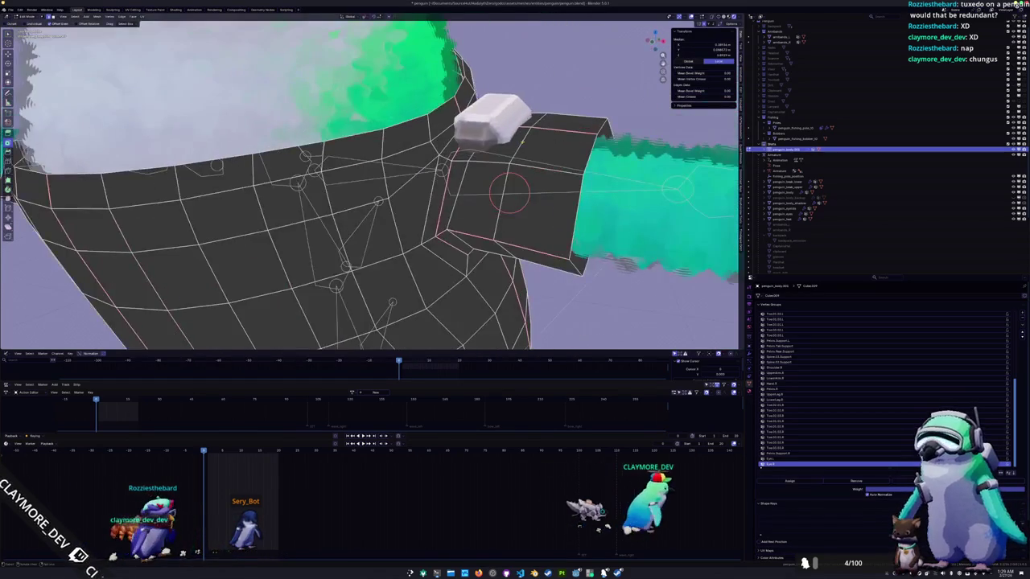
mouse_move(522, 143)
middle_mouse_down()
mouse_move(444, 155)
mouse_move(66, 97)
middle_mouse_up()
key("s")
key("Escape")
- Set the pivot to Median Point, scale the shoulder loop, and return to Object Mode
middle_click_drag(66, 97, 513, 141)
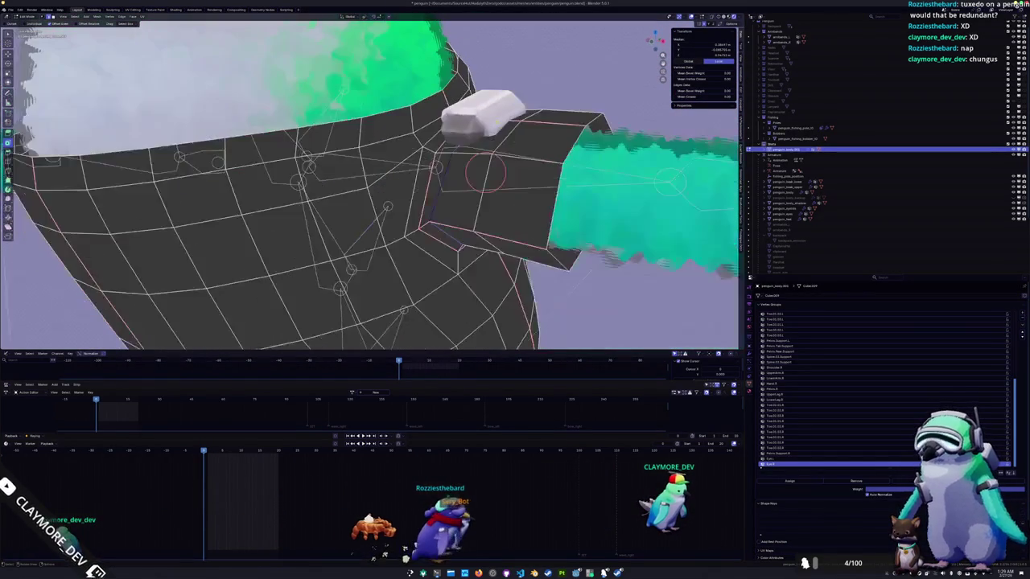
left_click(363, 17)
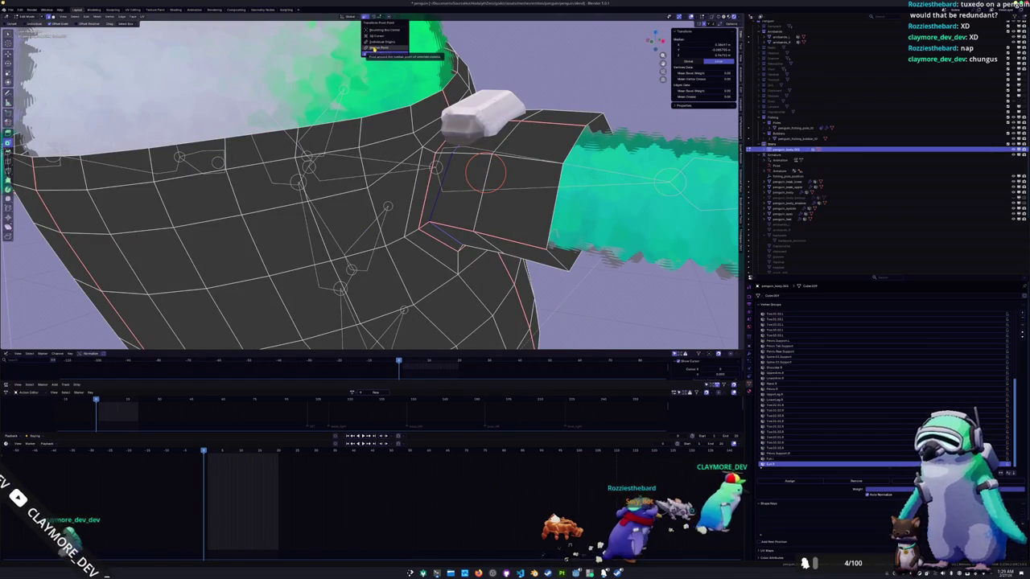
left_click(373, 49)
middle_click_drag(387, 96, 563, 129)
key("s")
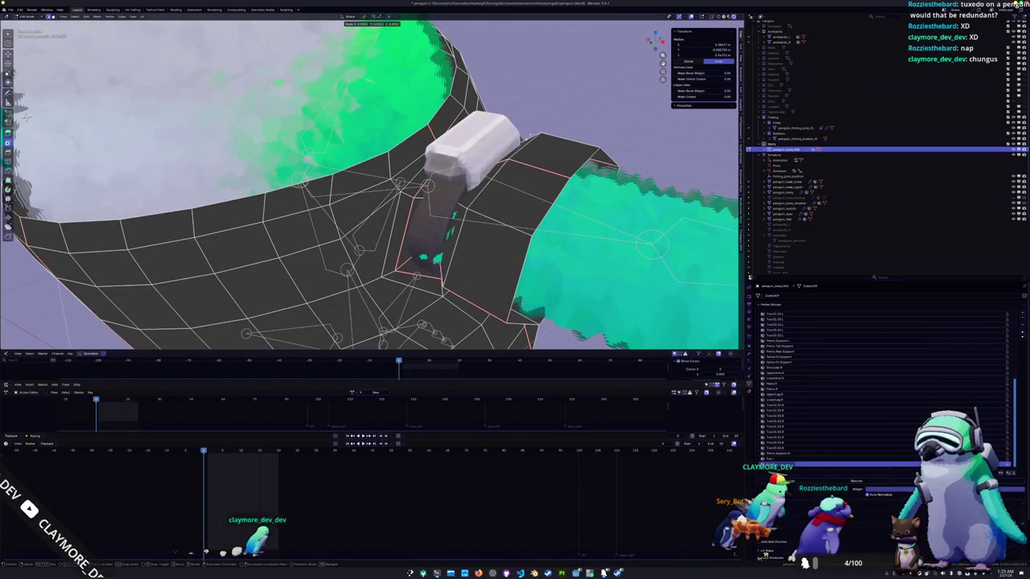
left_click(570, 124)
middle_click_drag(570, 125, 468, 125)
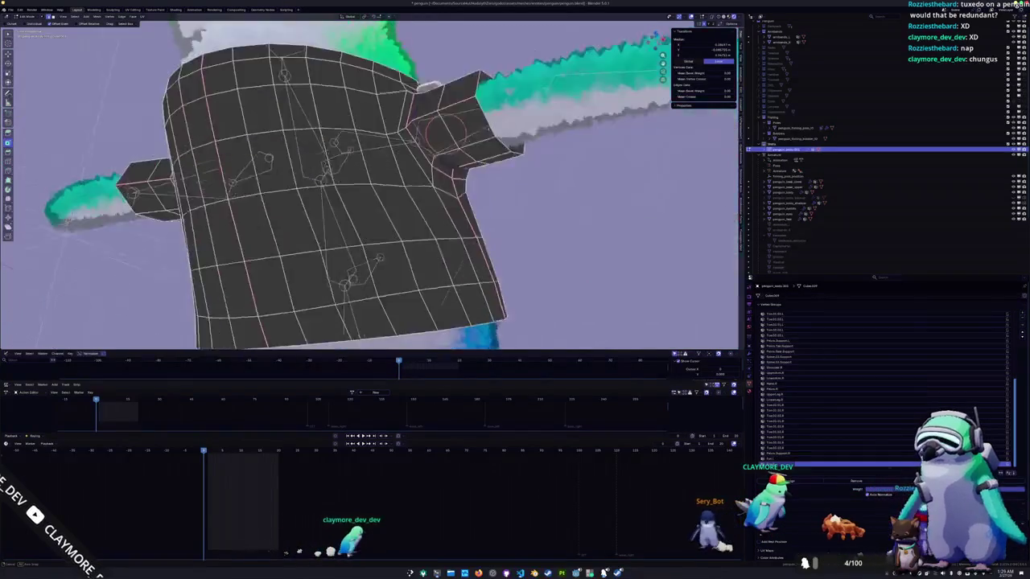
key("Tab")
scroll(479, 130, "down", 5)
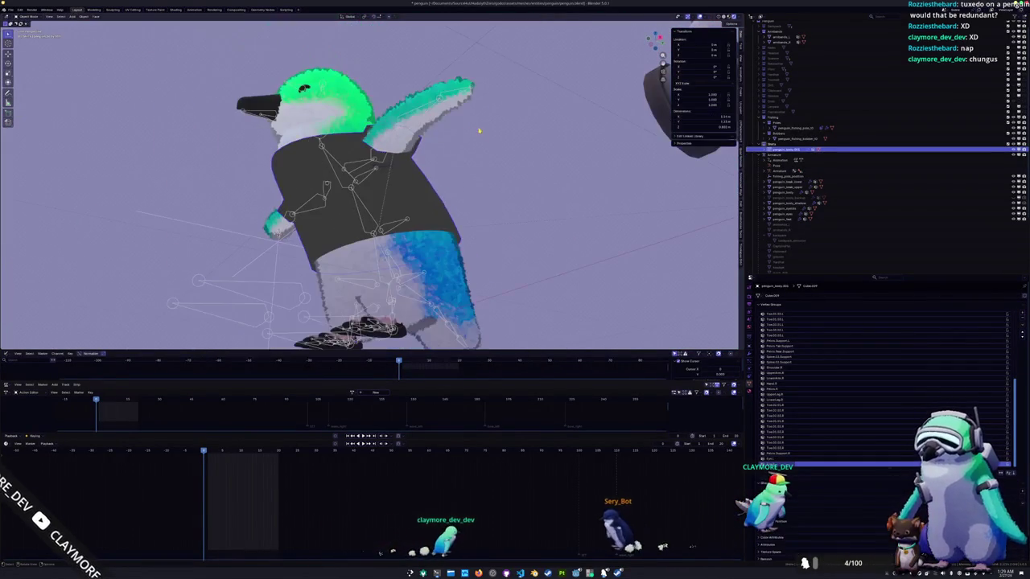
- Orbit and zoom to a front view of the T-posed penguin
middle_click_drag(483, 135, 459, 224)
scroll(472, 207, "down", 3)
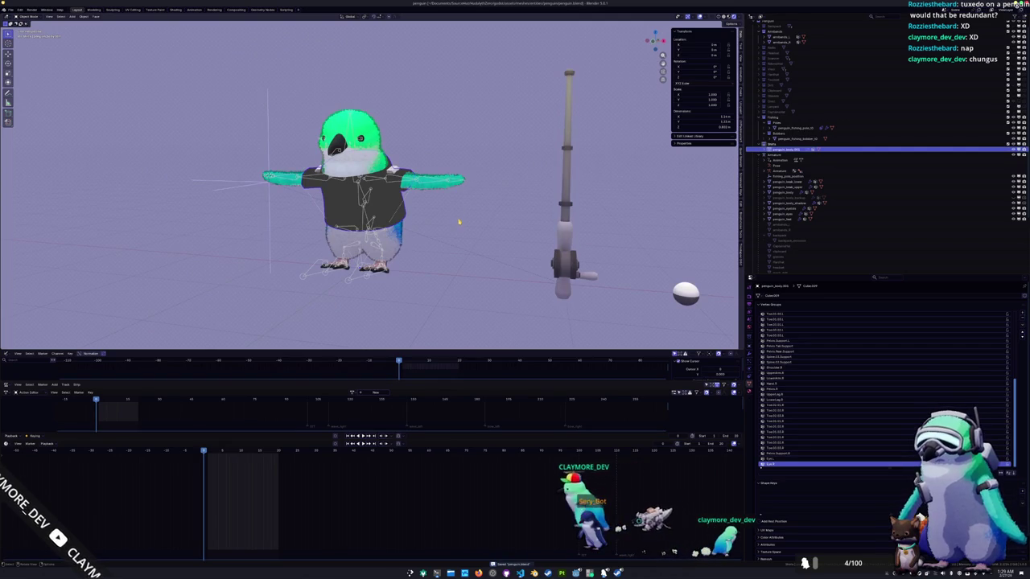
scroll(460, 223, "up", 2)
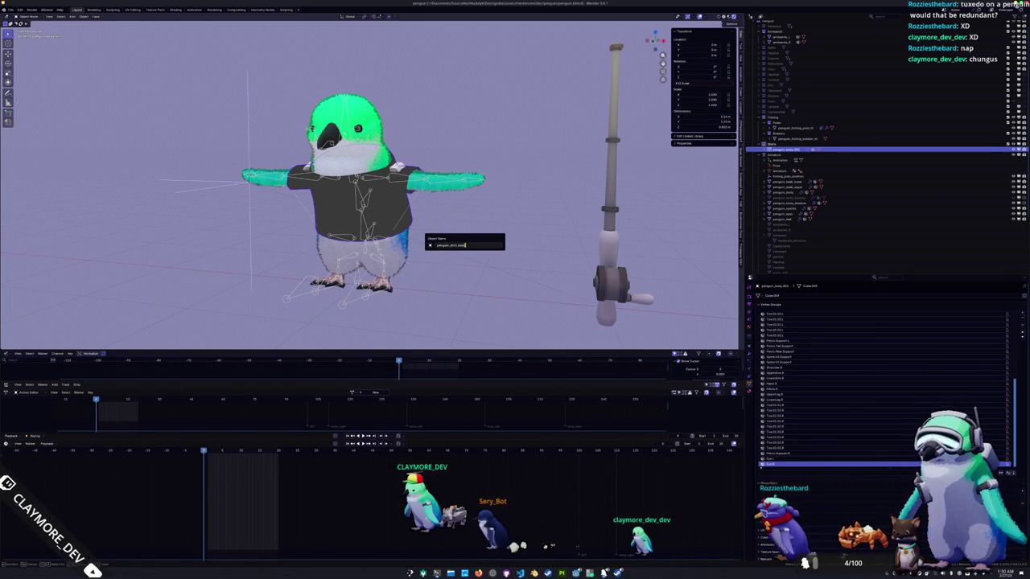
- Confirm the object name penguin_shirt_base and rename mesh data Cube.009 to match
key("Return")
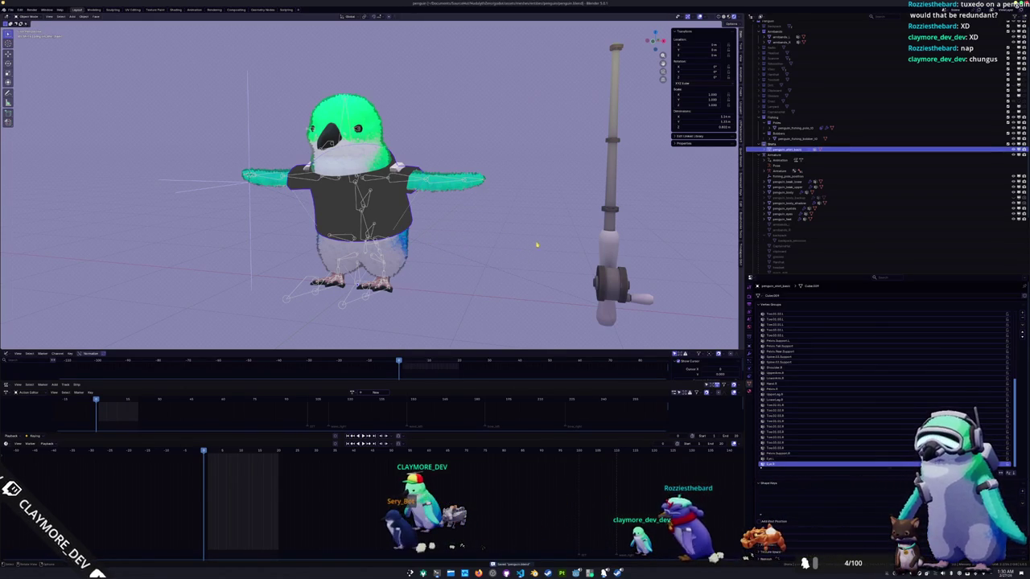
key("F2")
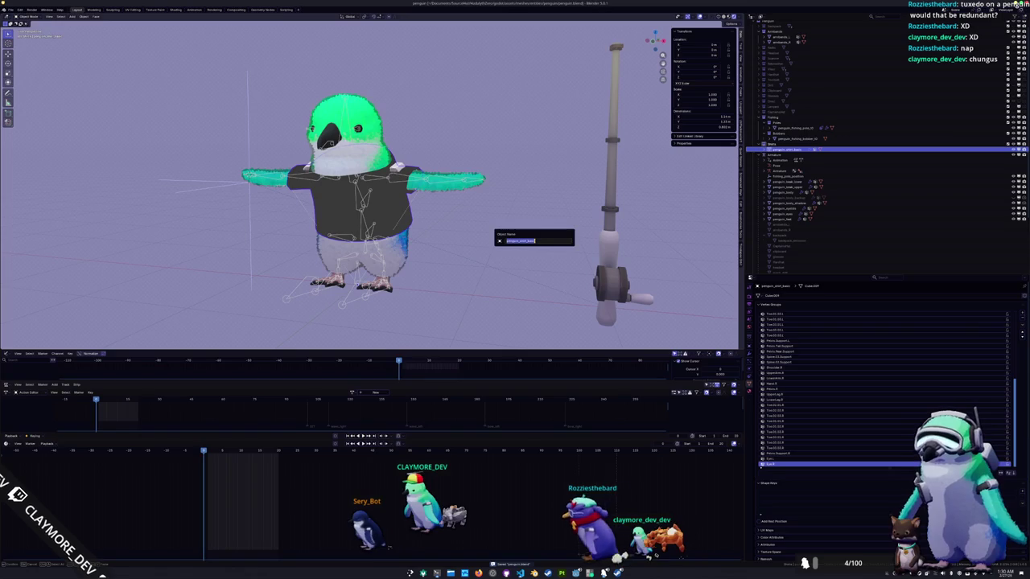
key("Escape")
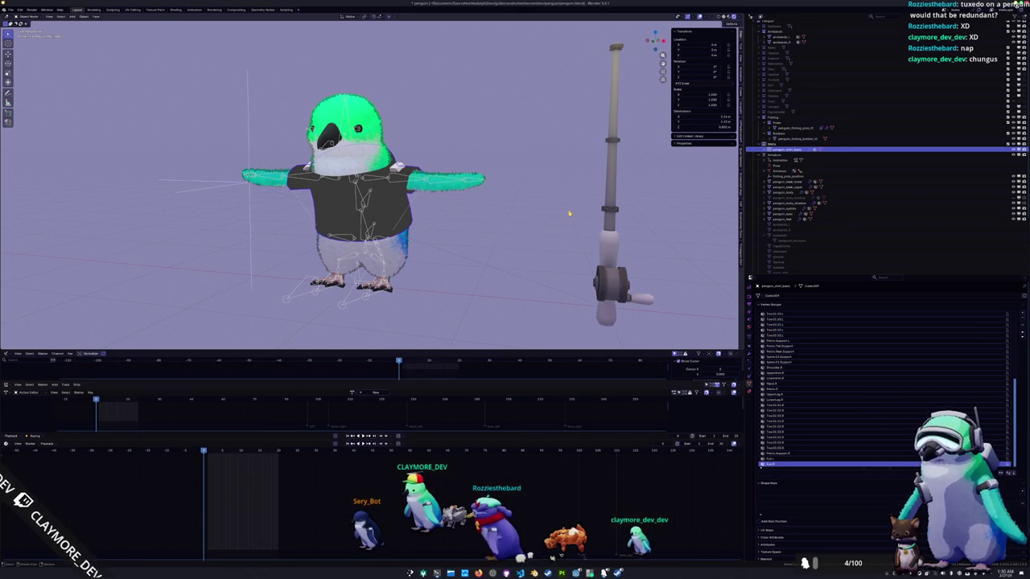
left_click(787, 295)
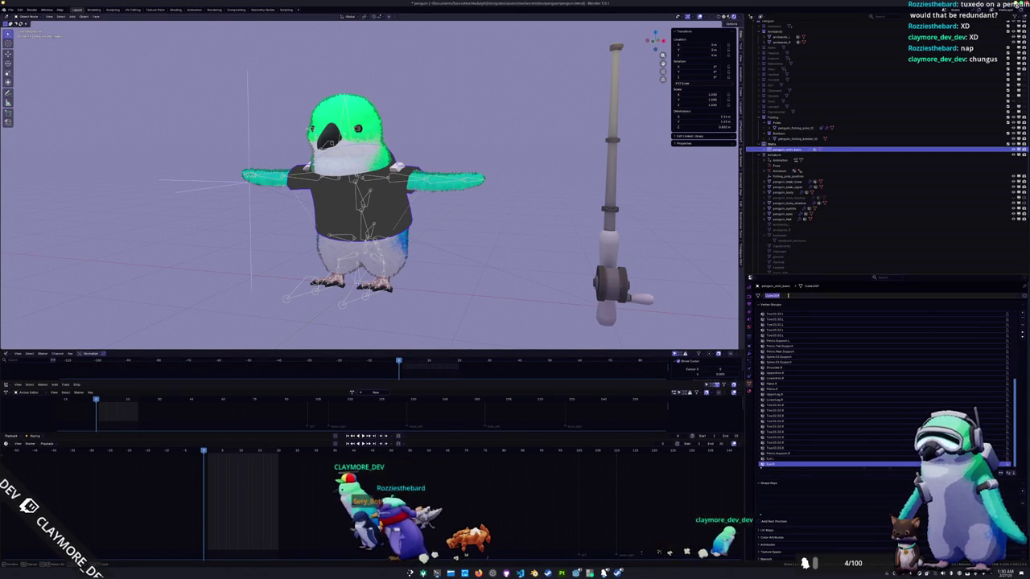
type("shirt_base")
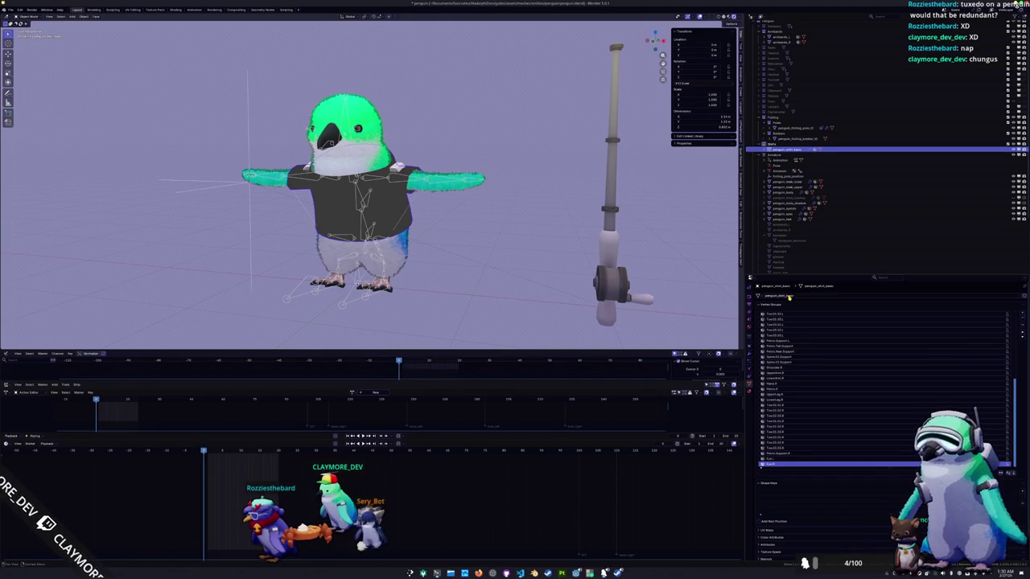
- Rename the shirt material to penguin_shirt_base, save the file, and glance at VS Code
left_click(750, 394)
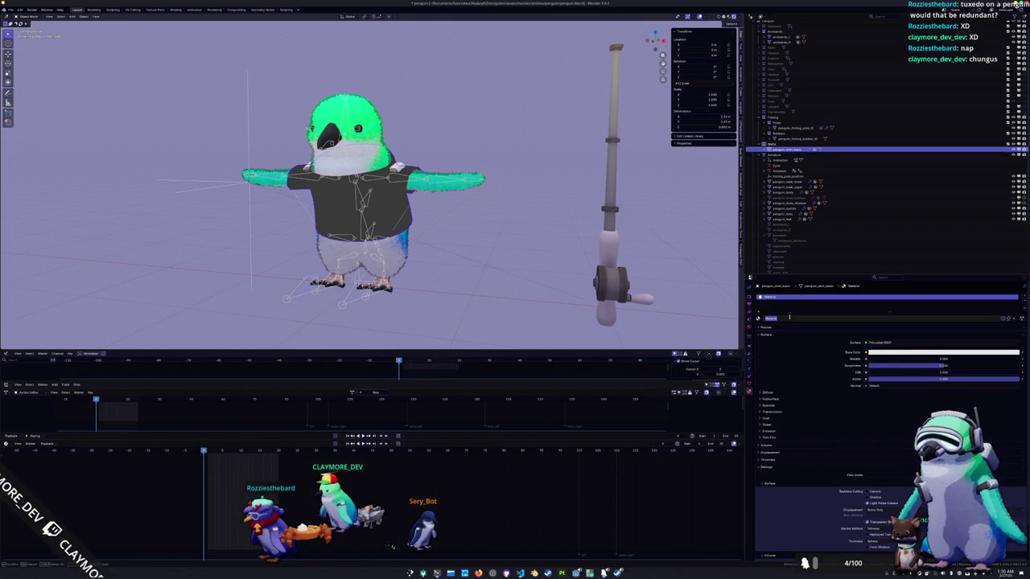
type("penguin_shirt_basic")
key("Return")
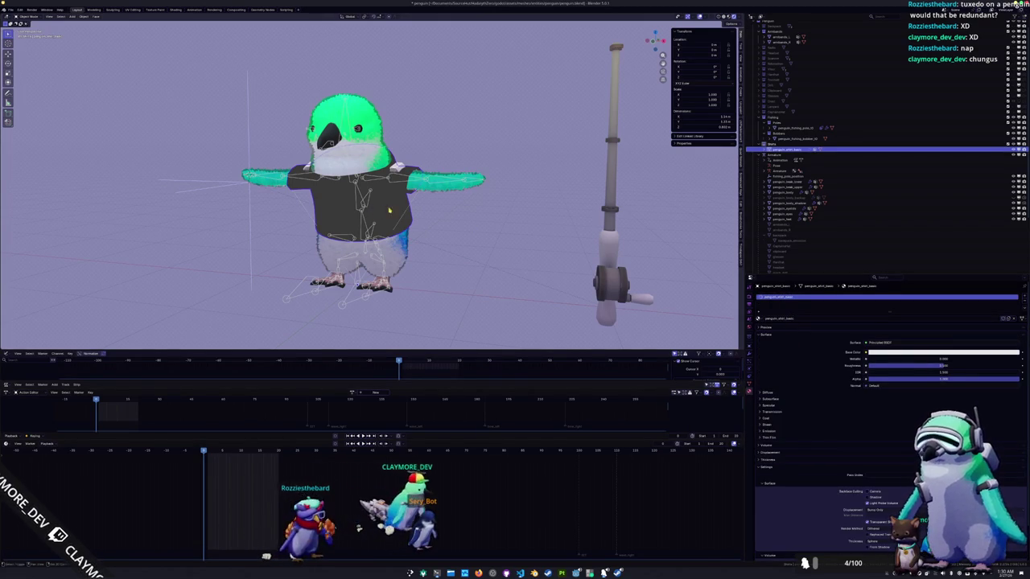
middle_click_drag(423, 223, 474, 229, "shift")
key("ctrl+s")
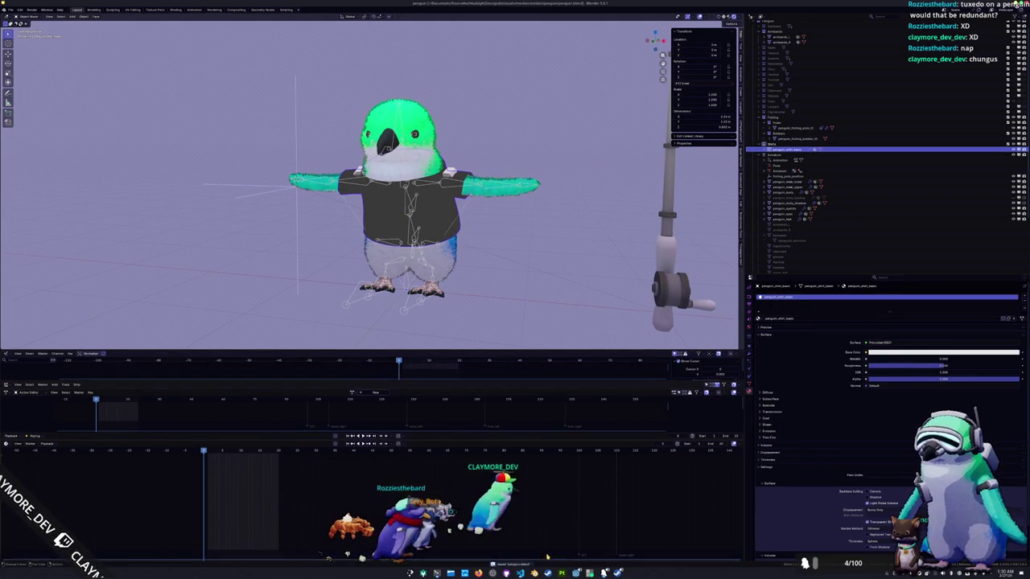
mouse_move(519, 573)
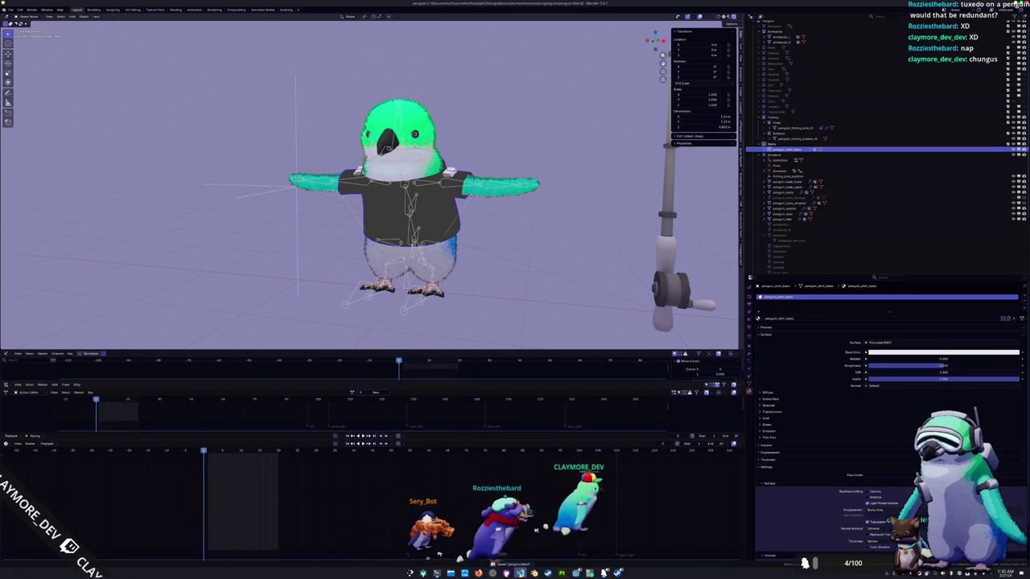
left_click(496, 550)
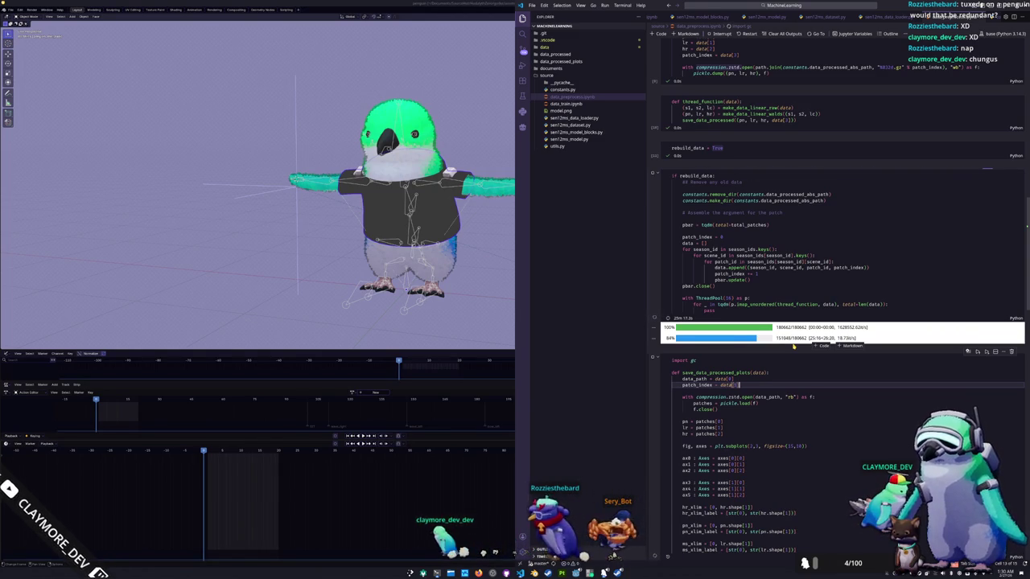
left_click(512, 310)
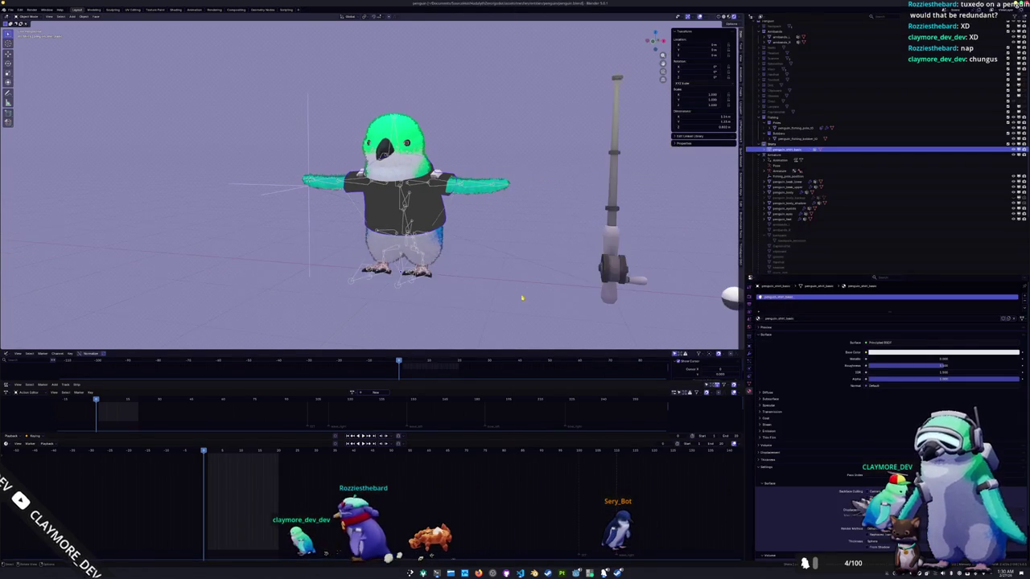
- Select the whole penguin_shirt_base mesh in Edit Mode, then switch to UV Editing
scroll(524, 295, "up", 2)
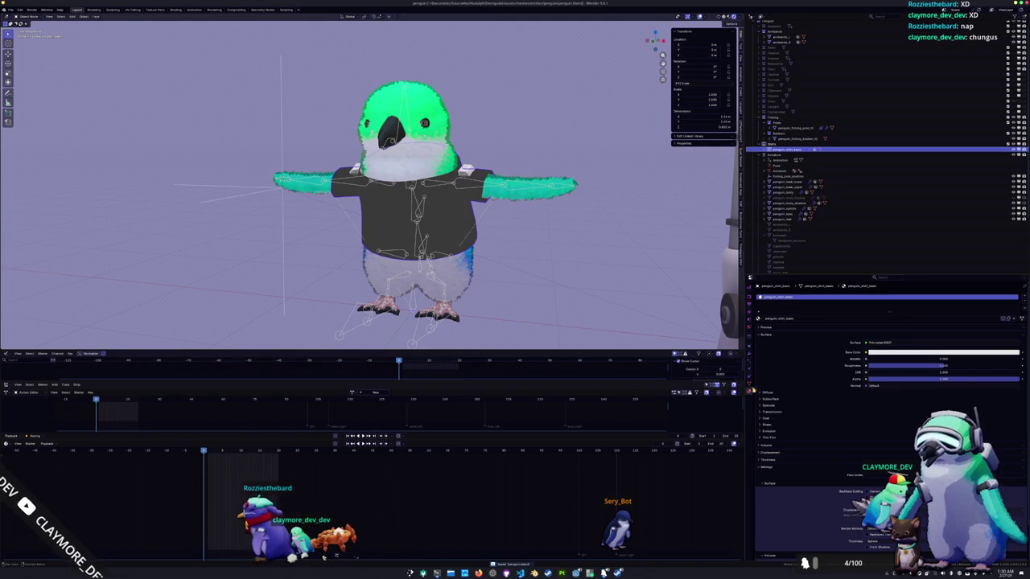
key("Tab")
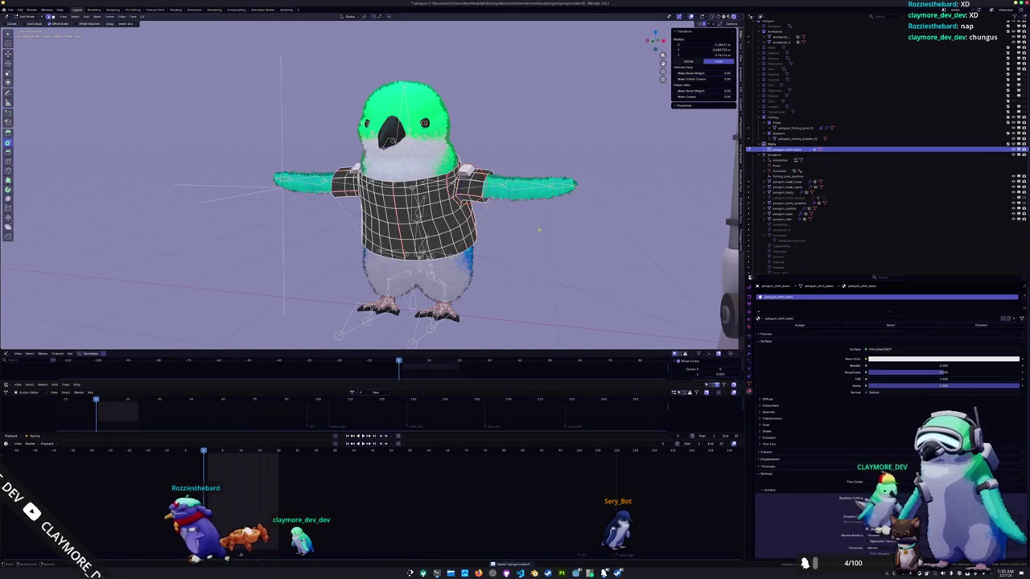
scroll(544, 229, "up", 1)
key("a")
middle_click_drag(544, 229, 526, 222)
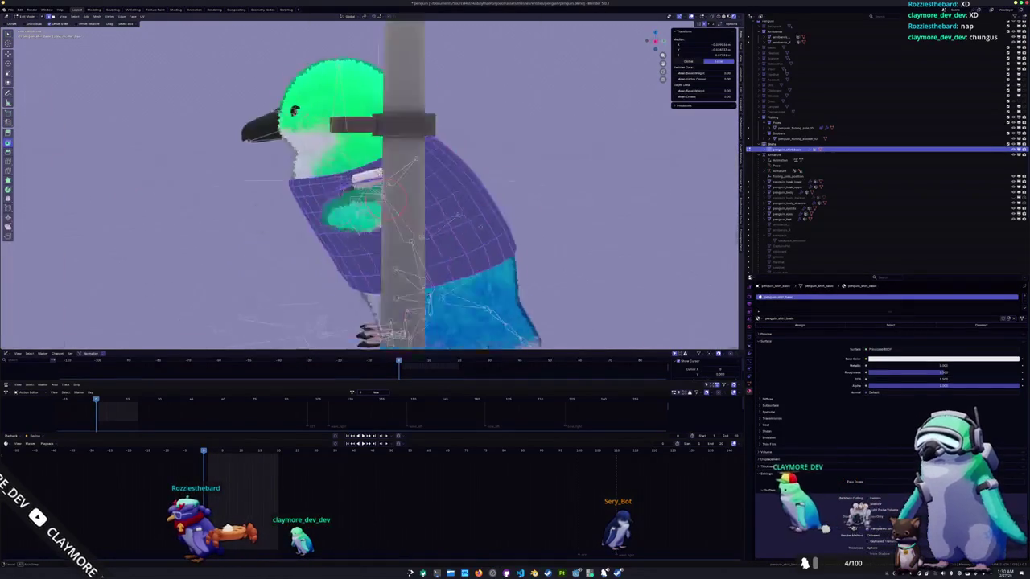
key("Tab")
scroll(527, 223, "down", 2)
scroll(480, 208, "down", 1)
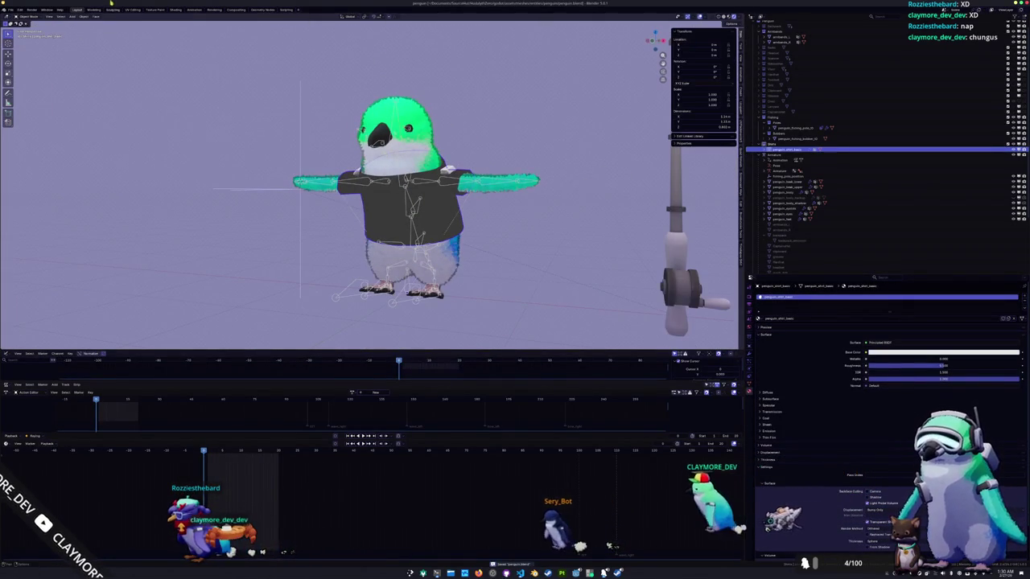
left_click(134, 11)
scroll(551, 201, "up", 2)
- Unwrap the penguin shirt mesh into UV islands with UV > Unwrap
scroll(551, 201, "up", 2)
scroll(551, 201, "up", 1)
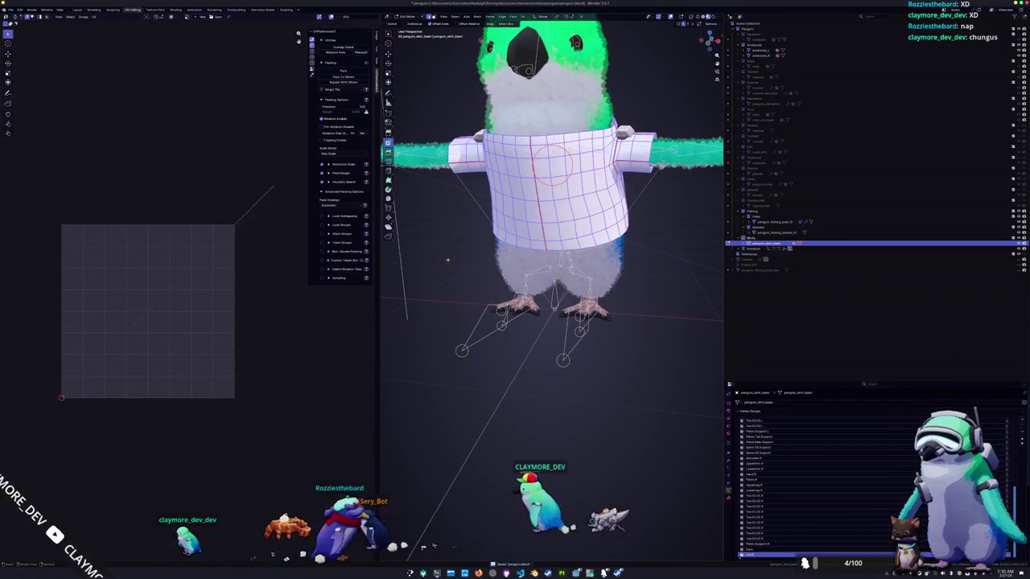
scroll(174, 304, "up", 2)
scroll(174, 305, "up", 1)
scroll(193, 322, "down", 2)
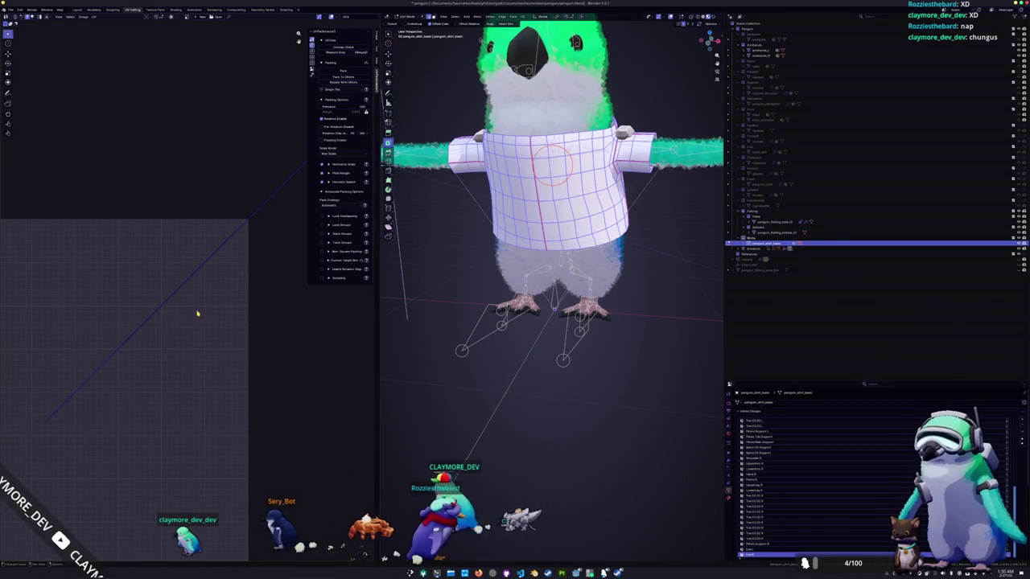
scroll(198, 313, "down", 1)
middle_click_drag(551, 201, 579, 185)
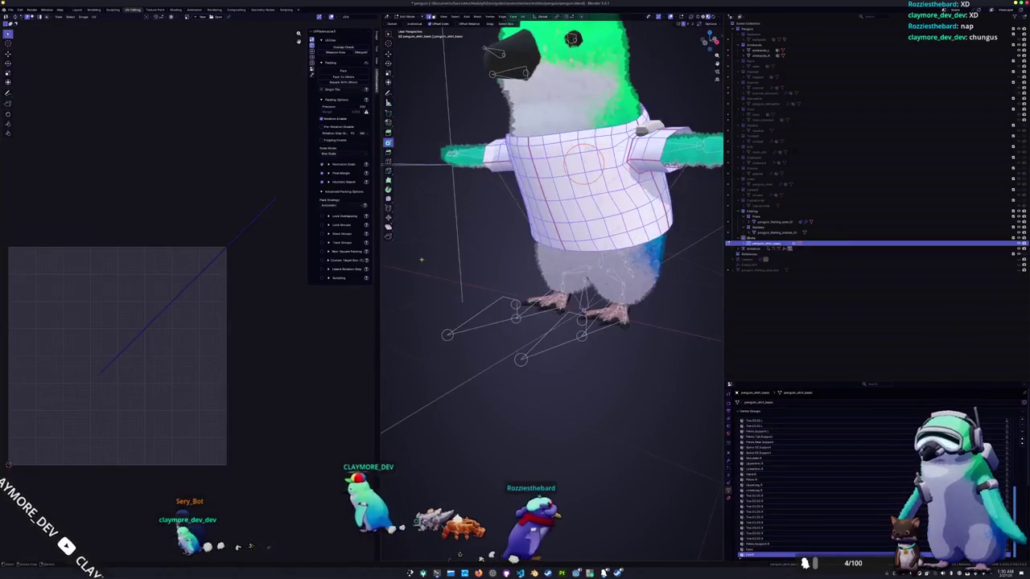
left_click(522, 16)
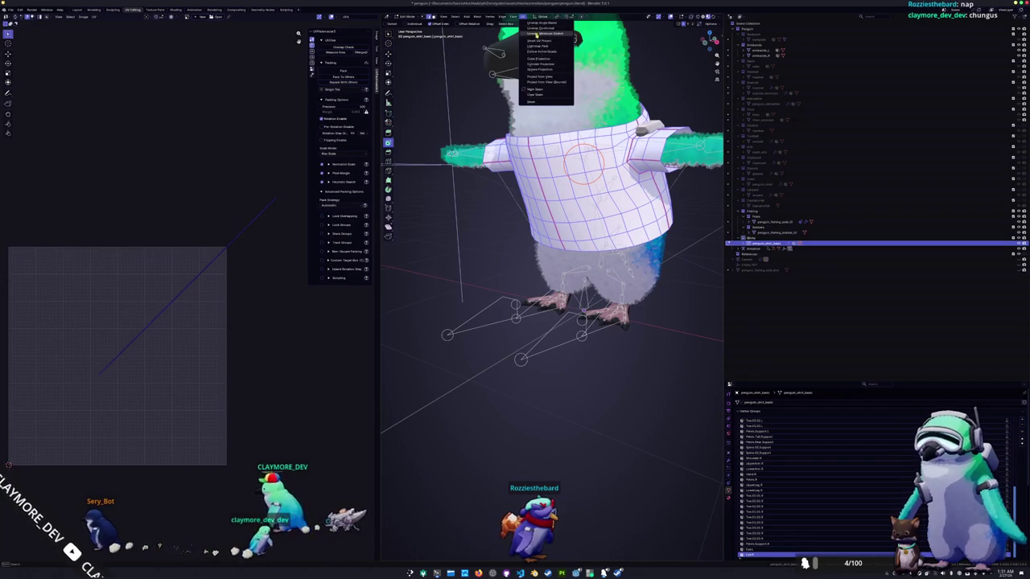
left_click(547, 34)
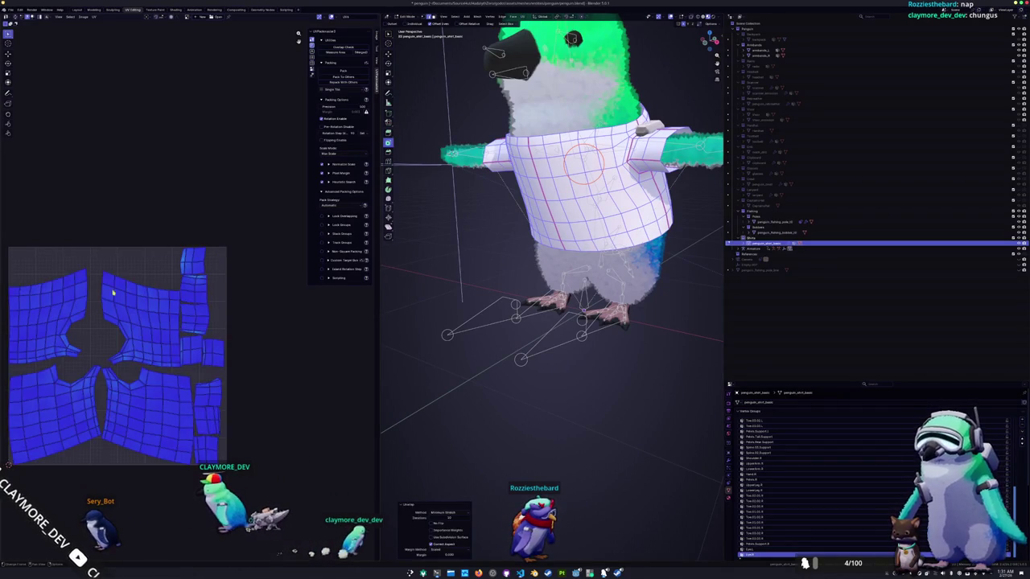
- Pack the shirt's UV islands with UVPackmaster, return to Object Mode and deselect
scroll(110, 294, "up", 2)
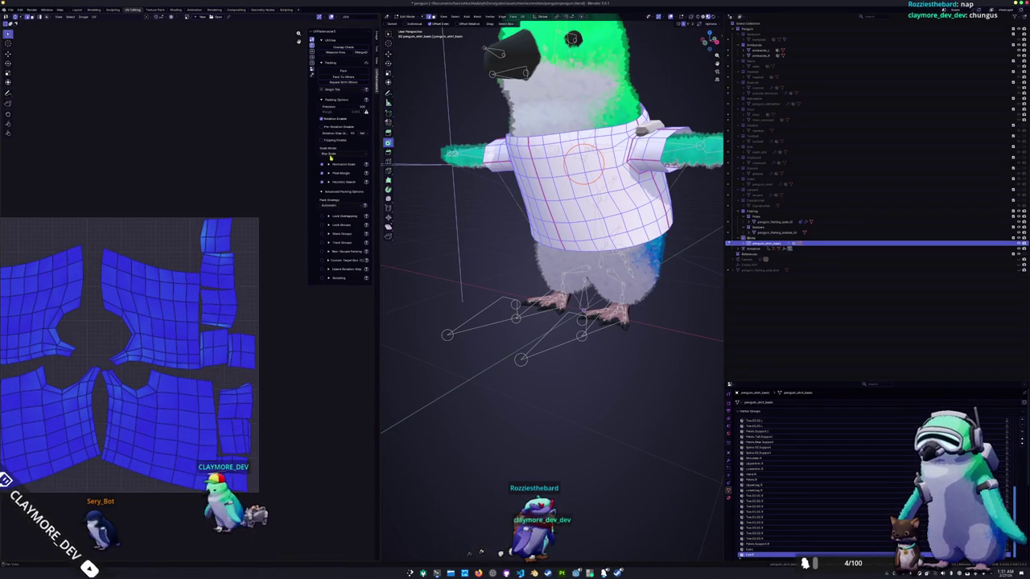
left_click(336, 82)
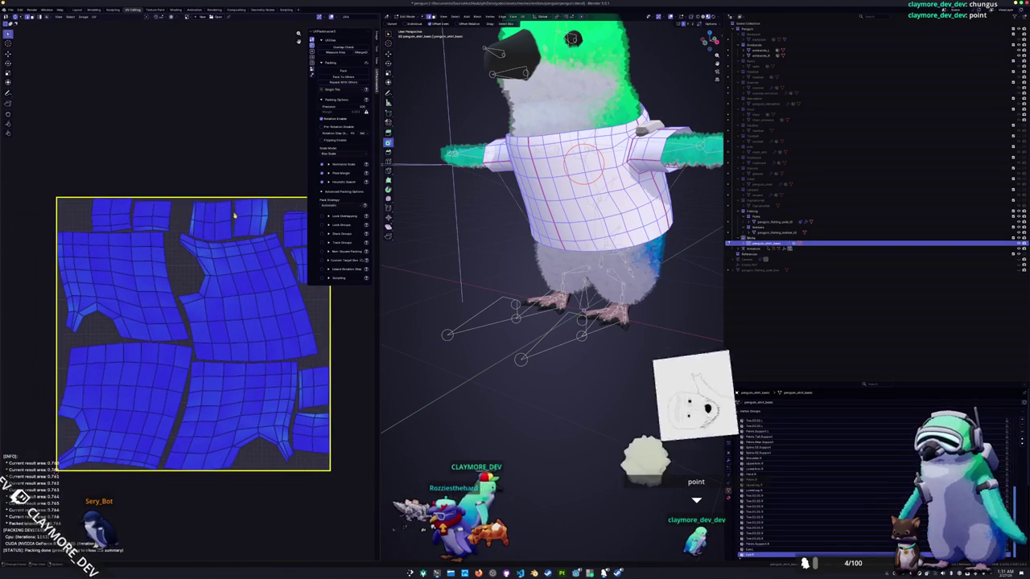
scroll(289, 328, "down", 1)
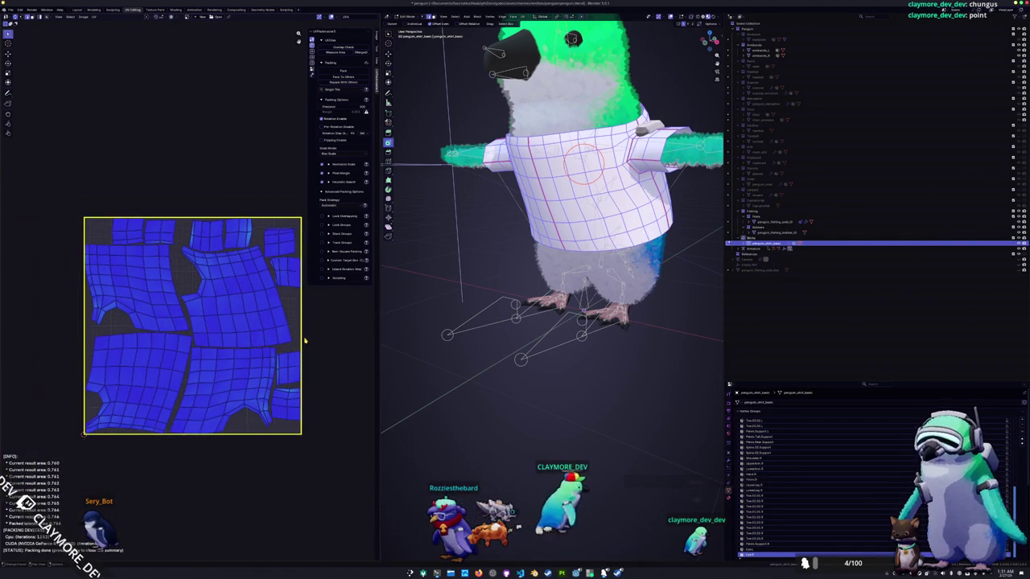
key("Tab")
left_click(651, 323)
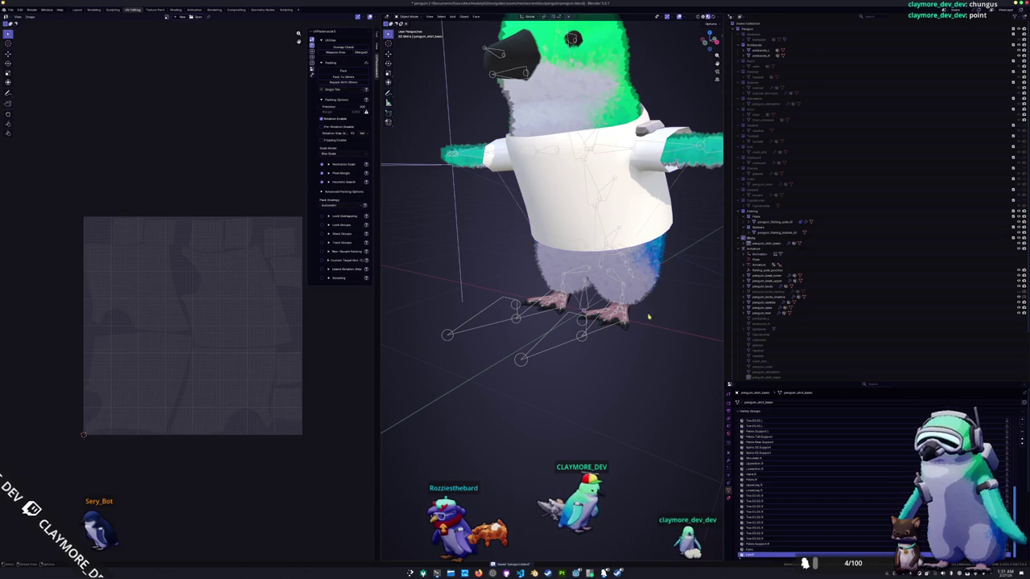
- Select penguin_shirt_basic and the penguin armature in the Outliner, then bring up the File menu
left_click(612, 210)
left_click(550, 350)
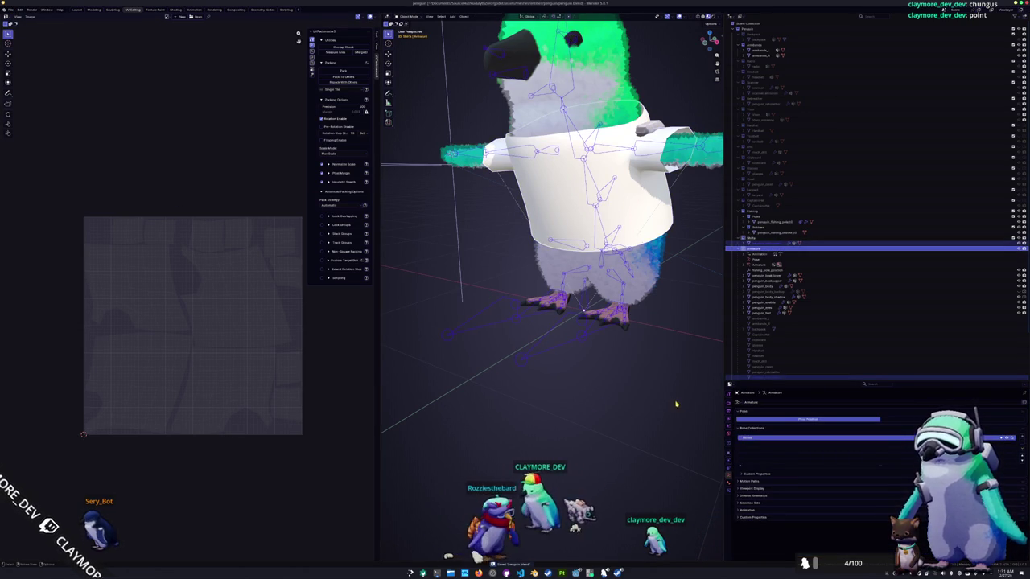
left_click(10, 9)
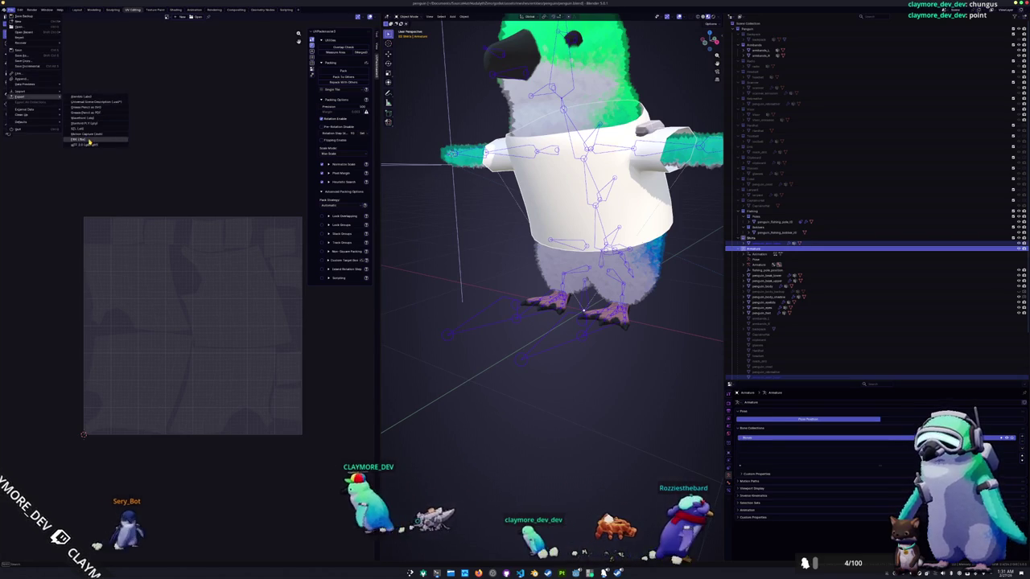
- Export the selected shirt and armature as FBX into the exports folder as penguin_shirt_basic.fbx
mouse_move(23, 96)
left_click(90, 142)
double_click(338, 168)
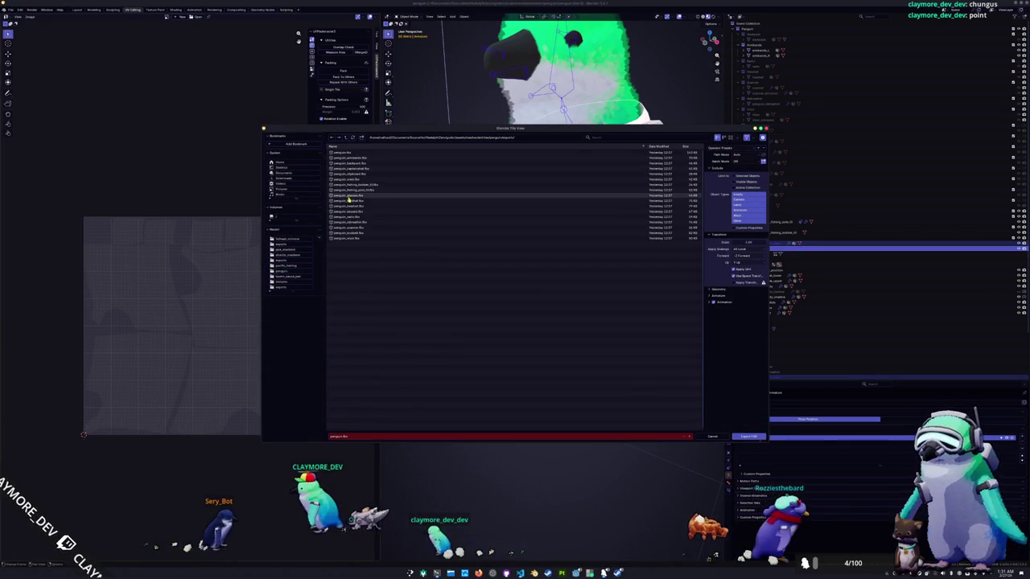
left_click(360, 436)
type("pen")
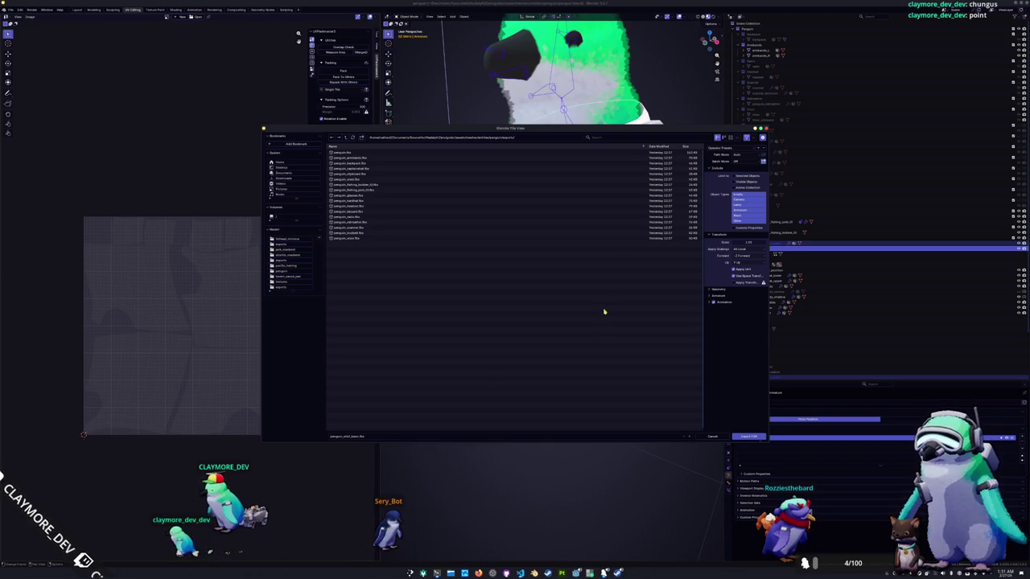
left_click(748, 437)
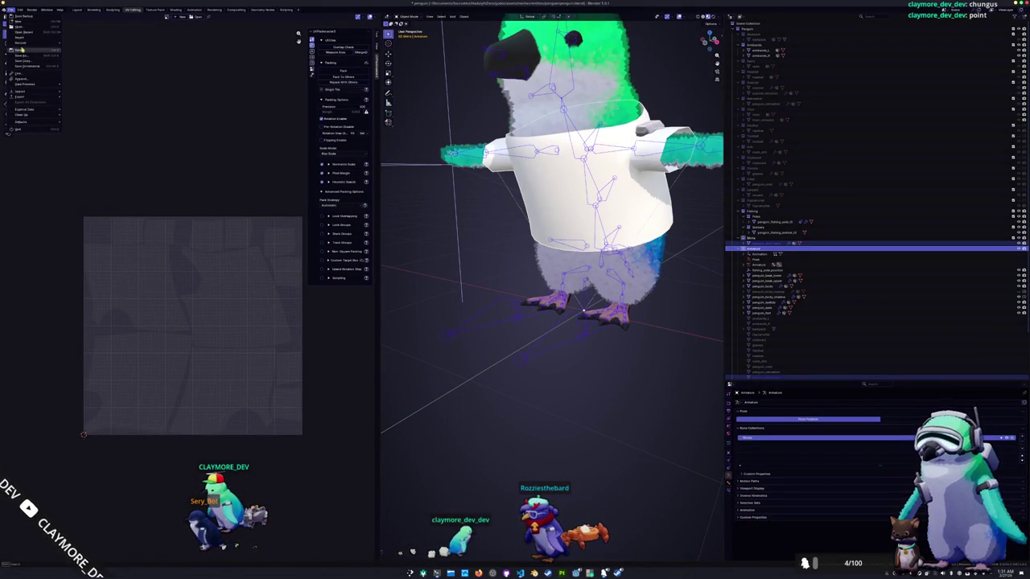
- Start a glTF 2.0 export and navigate into the new subfolder inside the equipment folder
left_click(95, 144)
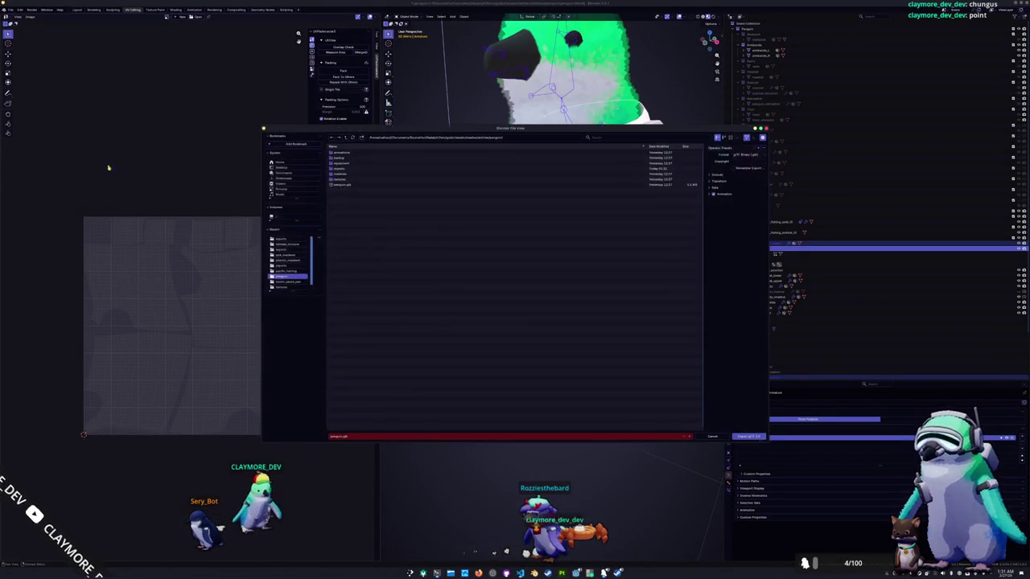
double_click(352, 164)
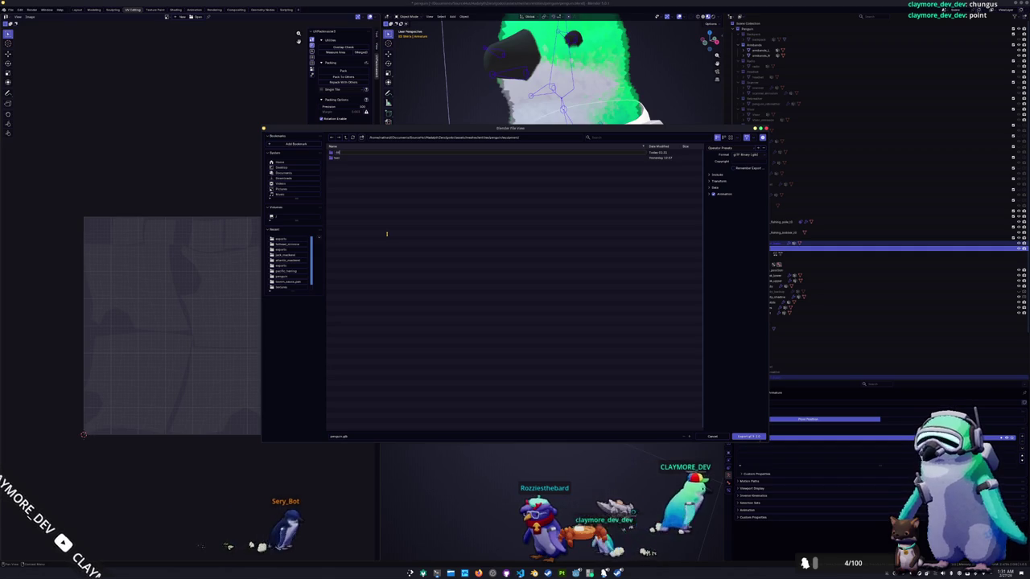
key("Down")
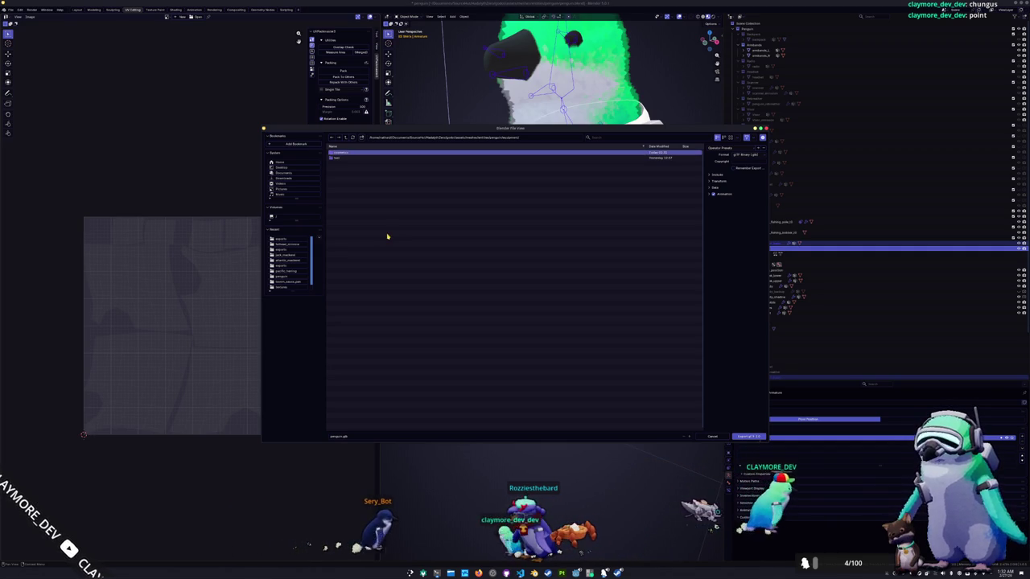
double_click(356, 151)
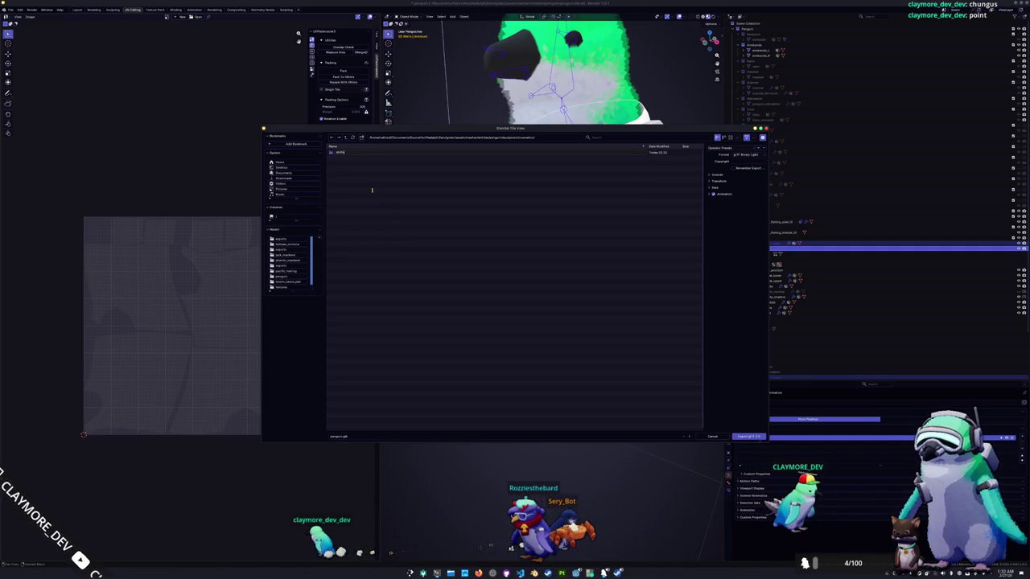
double_click(351, 153)
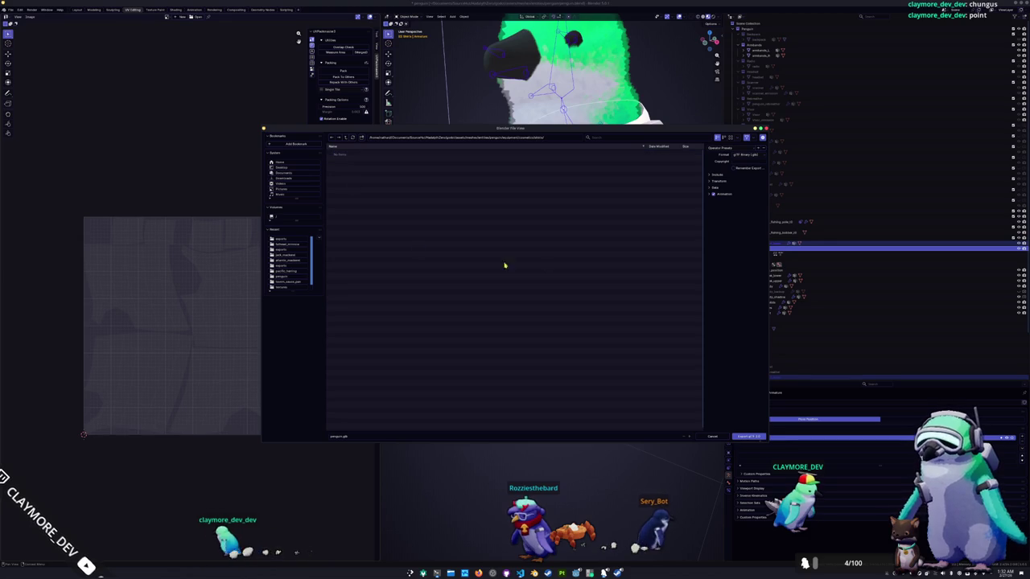
- Expand the include, data, material and animation options, leaving only the top action ticked
left_click(718, 175)
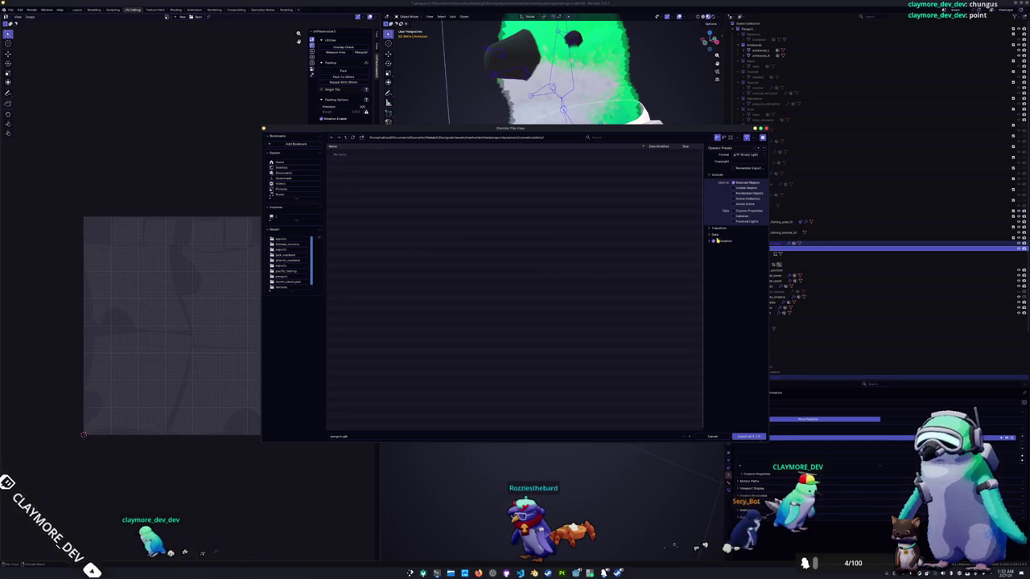
left_click(714, 235)
left_click(711, 255)
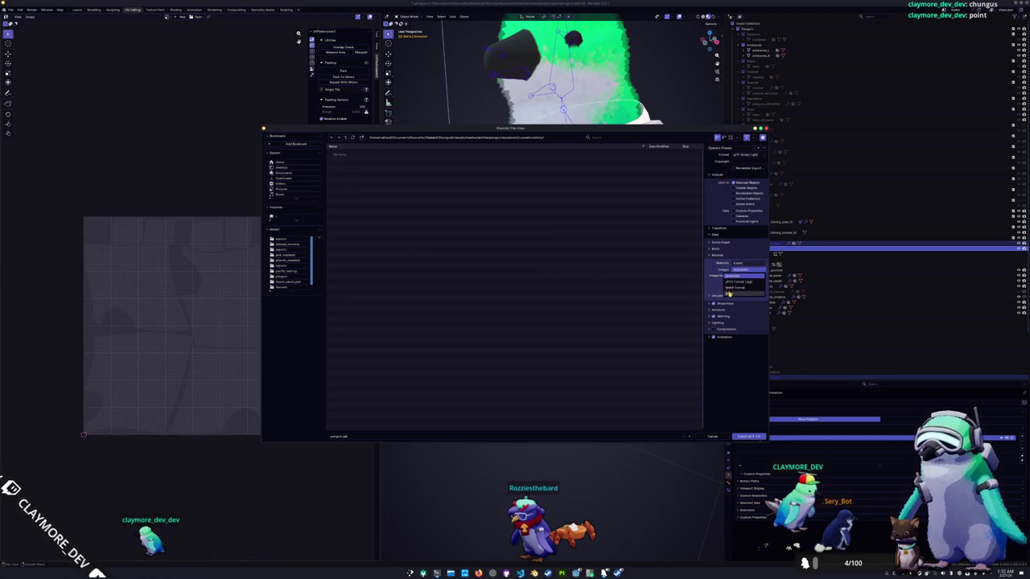
left_click(728, 331)
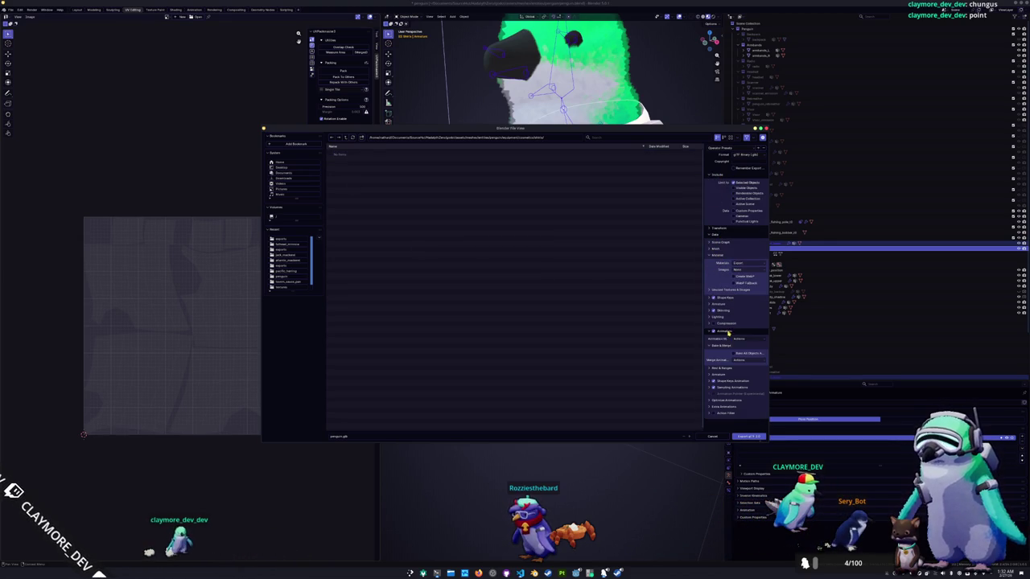
left_click(709, 413)
scroll(720, 371, "down", 1)
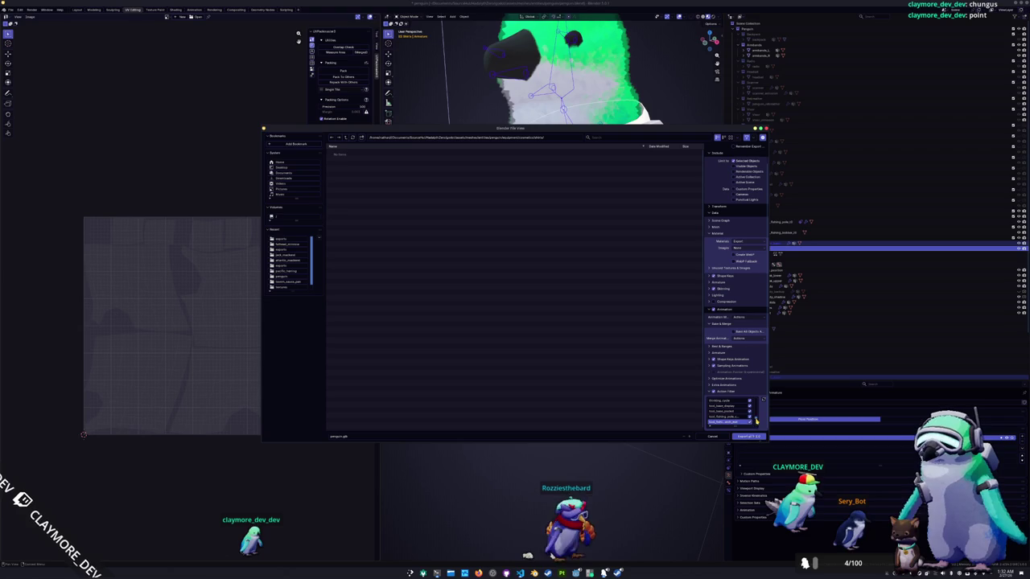
left_click_drag(750, 425, 750, 408)
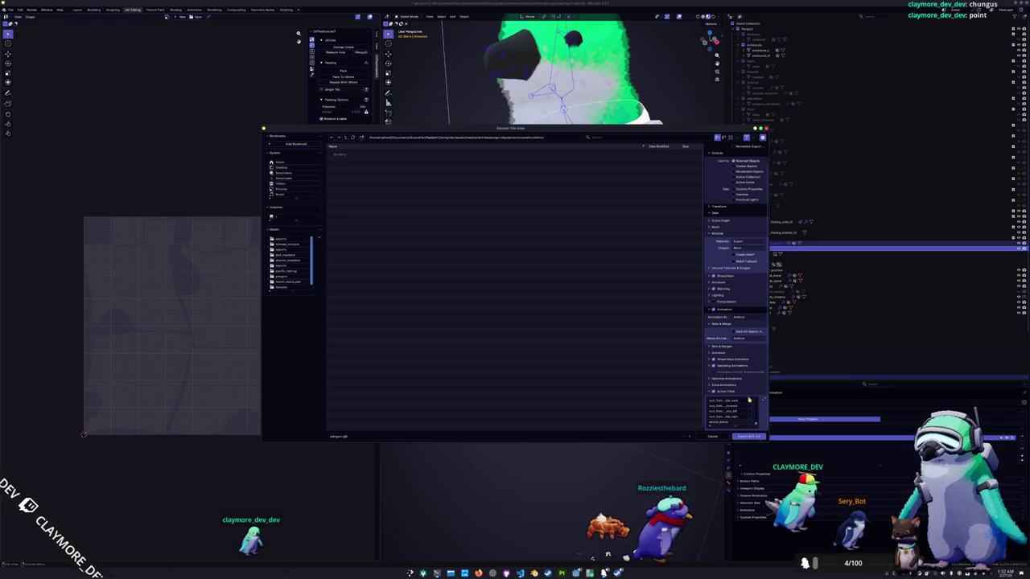
scroll(749, 410, "up", 1)
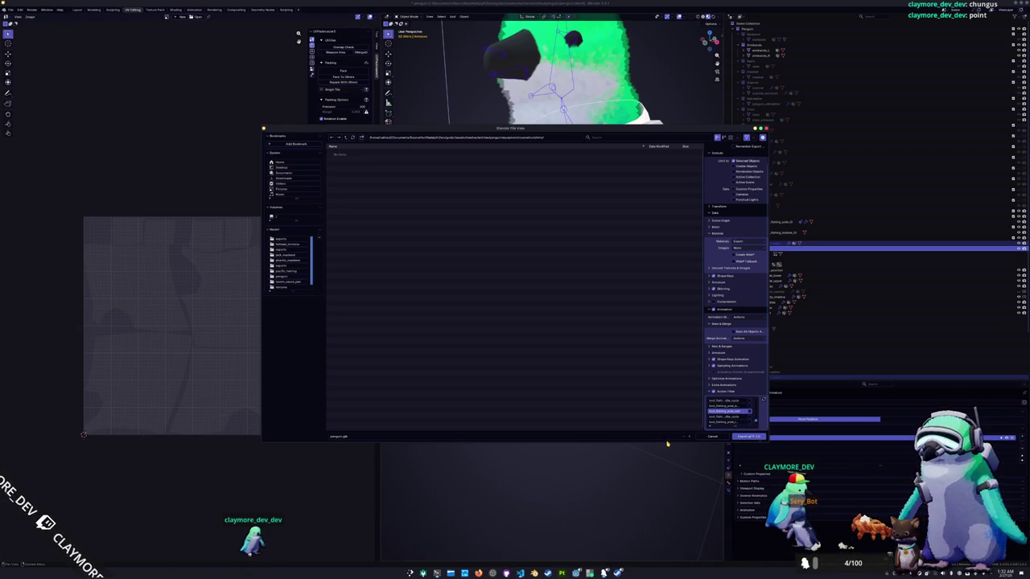
- Enlarge the export window, review the settings and confirm the .glb file name to export
left_click_drag(666, 442, 661, 553)
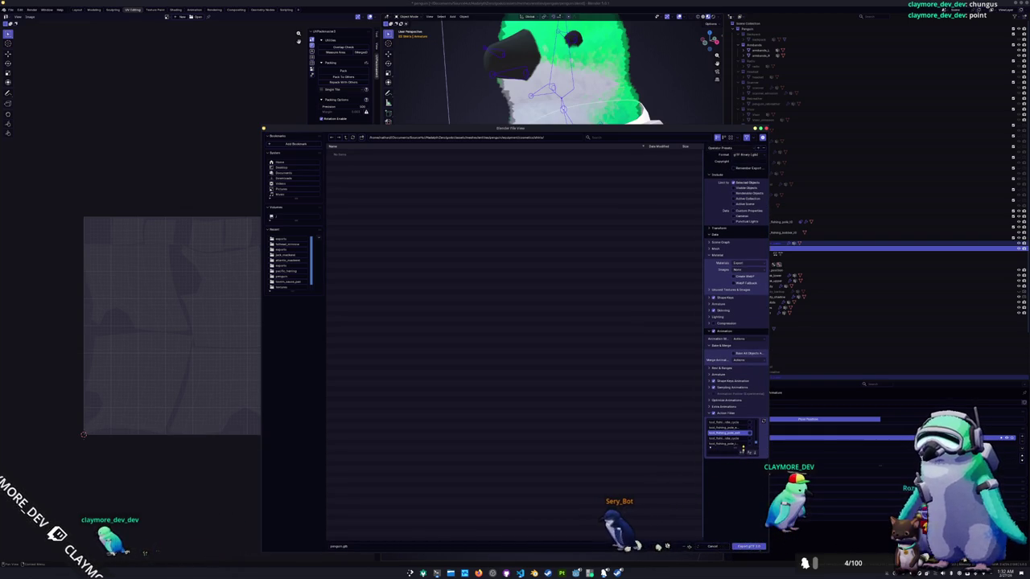
scroll(750, 443, "down", 3)
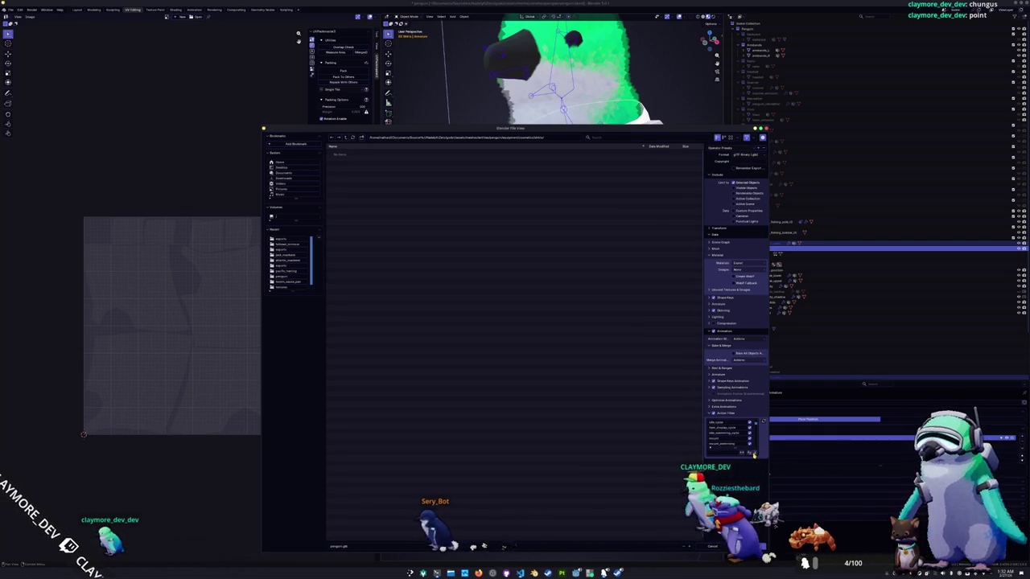
scroll(748, 439, "up", 5)
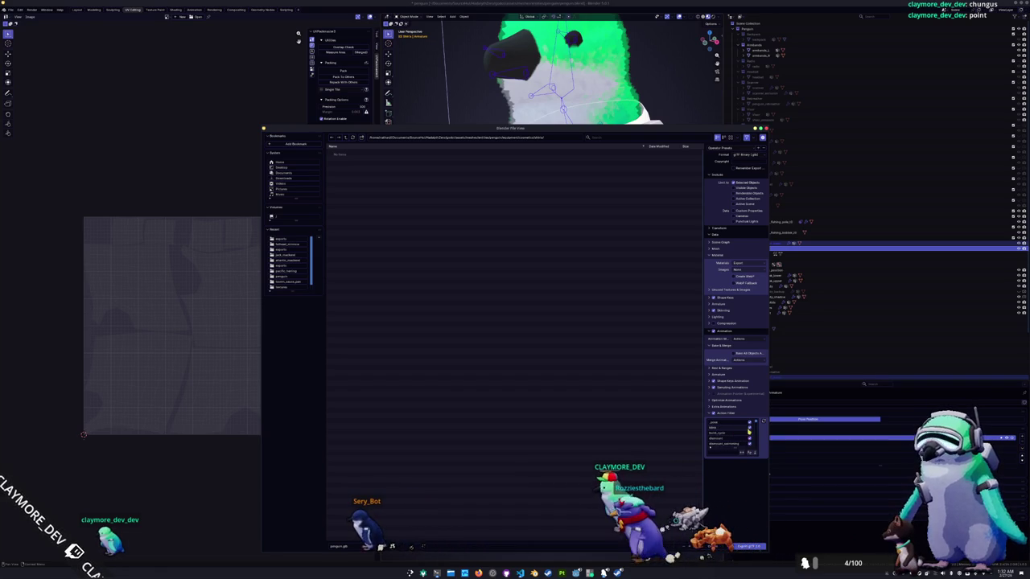
scroll(742, 435, "down", 2)
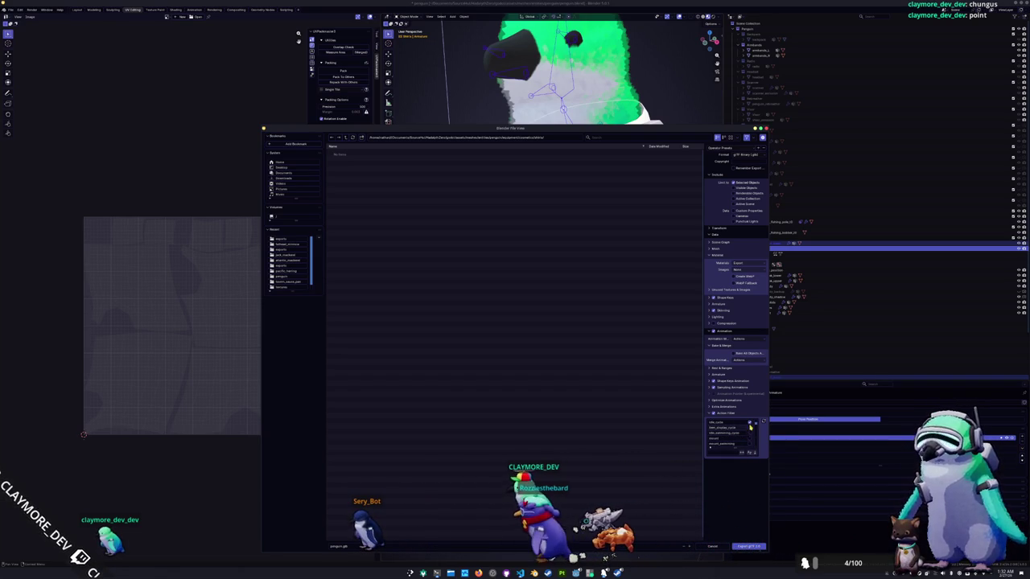
scroll(744, 436, "down", 2)
scroll(748, 436, "down", 2)
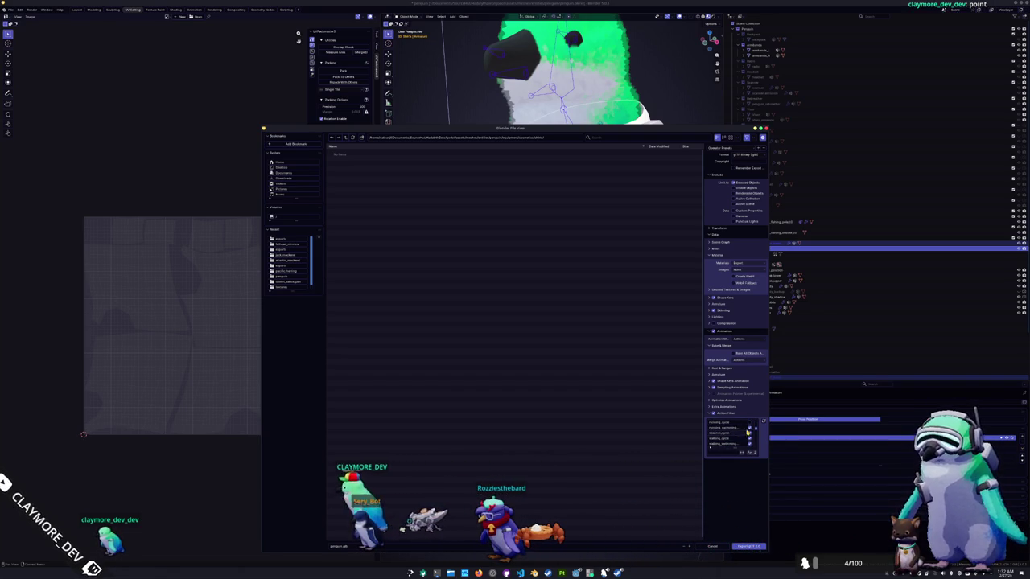
scroll(744, 436, "up", 5)
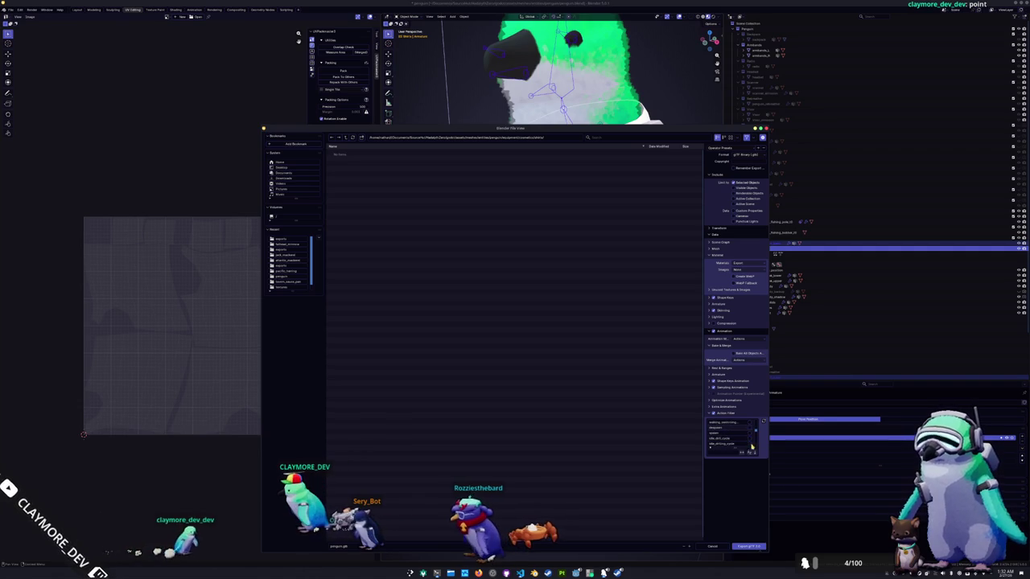
scroll(747, 434, "down", 2)
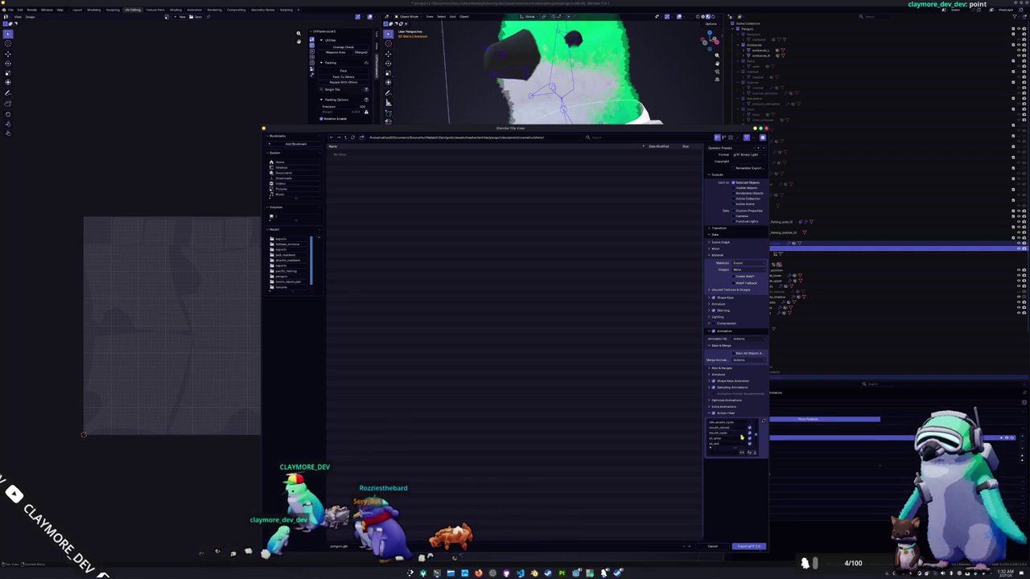
scroll(749, 437, "up", 2)
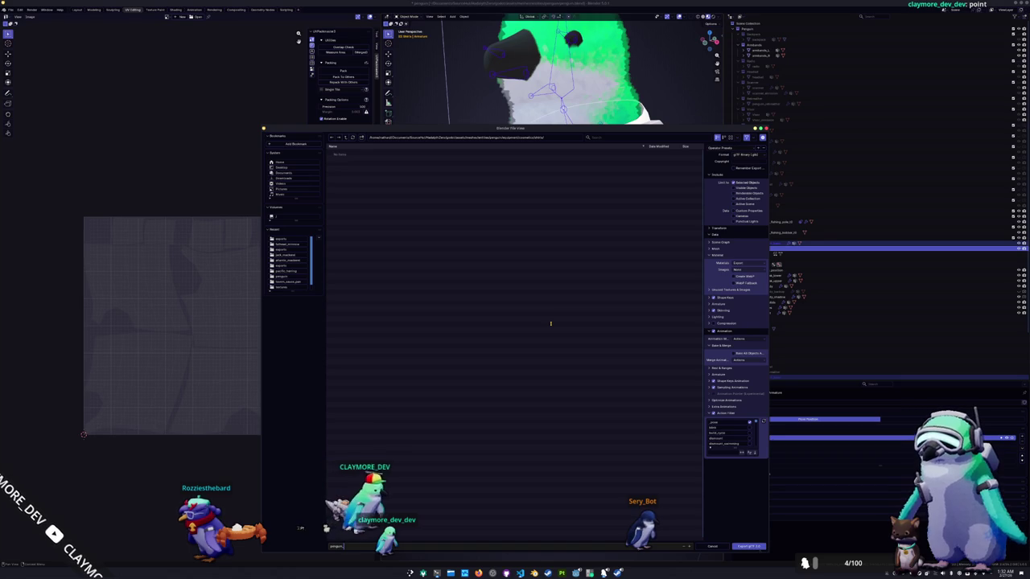
key("Return")
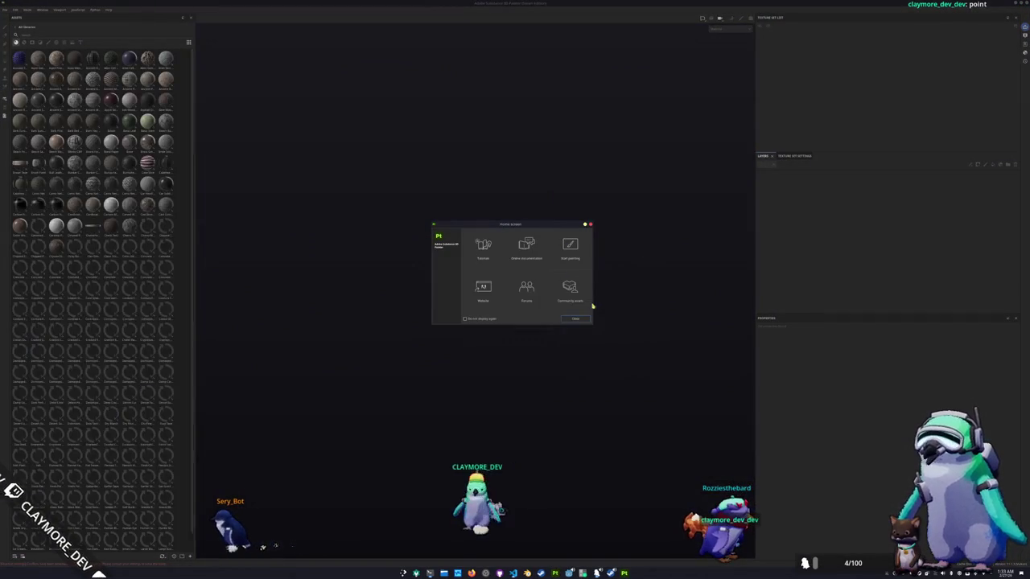
- Dismiss the Home screen and begin a new project from File > New
left_click(586, 319)
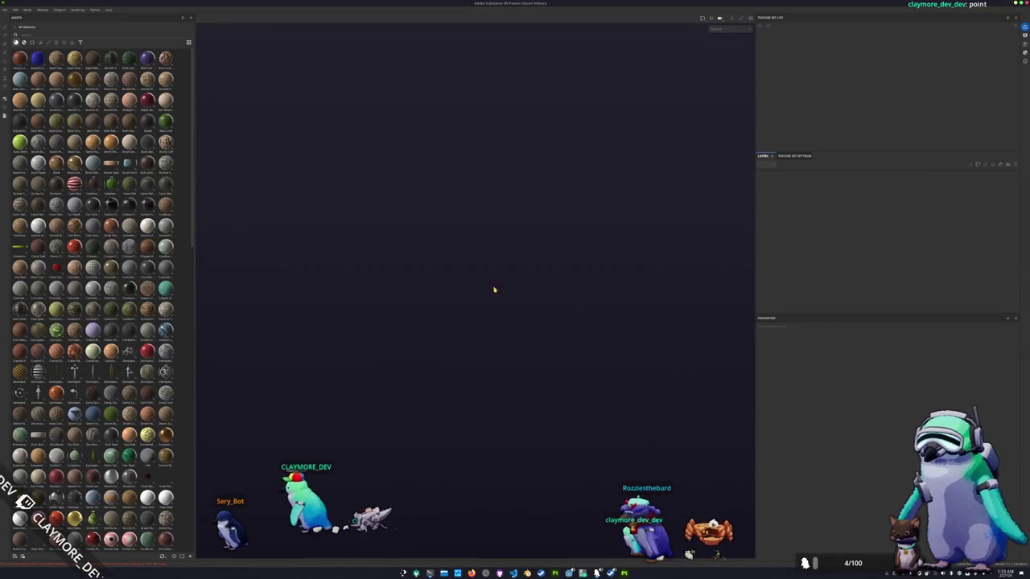
scroll(133, 232, "down", 5)
scroll(133, 232, "down", 5)
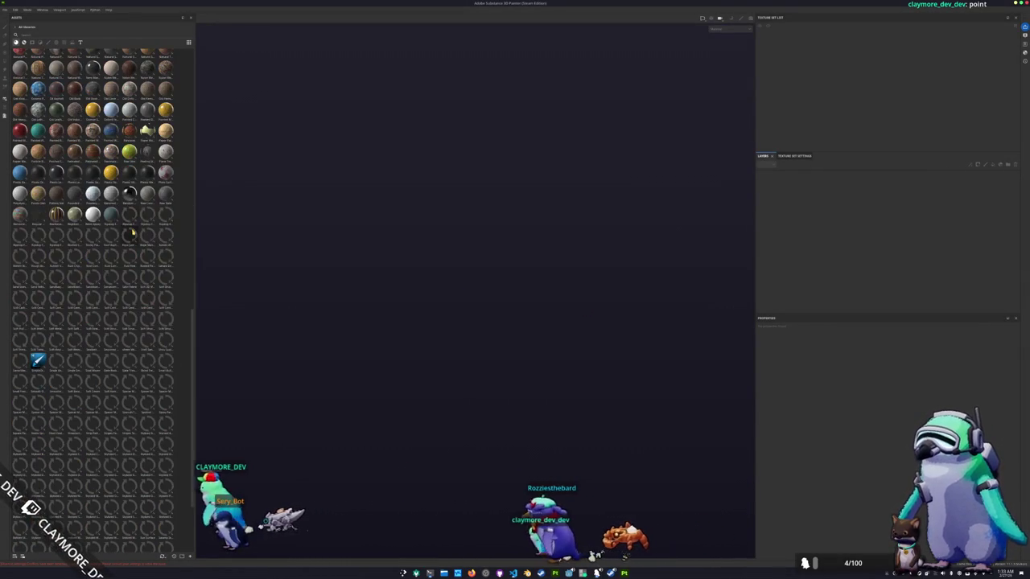
left_click(4, 10)
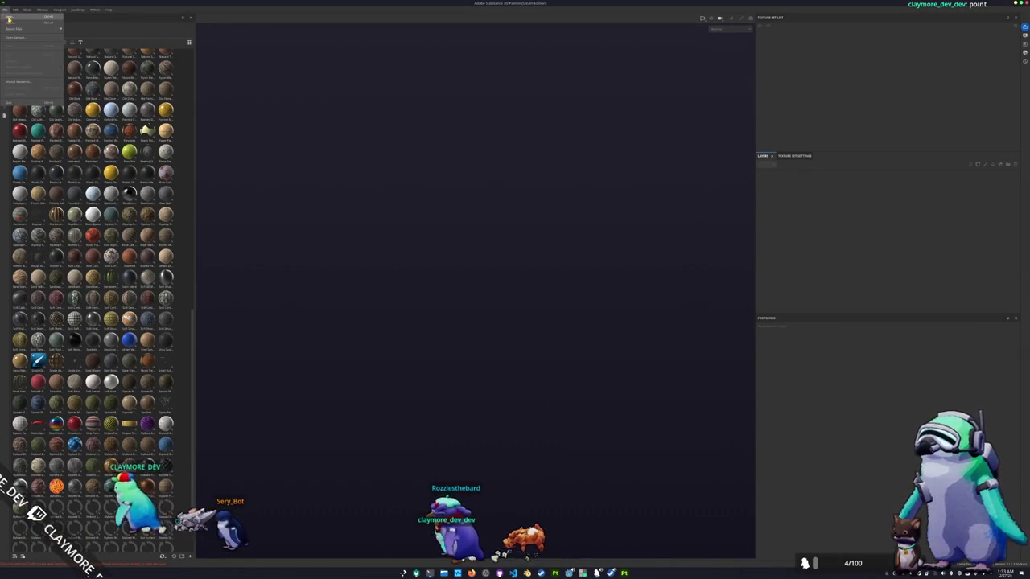
left_click(8, 18)
- Choose the exported penguin shirt .glb from the project folder as the mesh and create the project
left_click(565, 213)
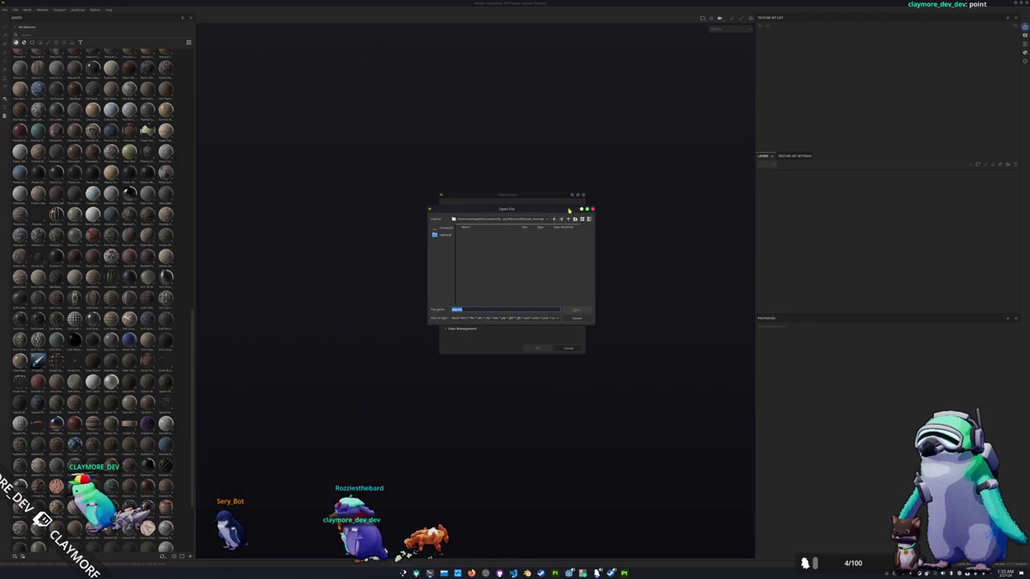
left_click(547, 219)
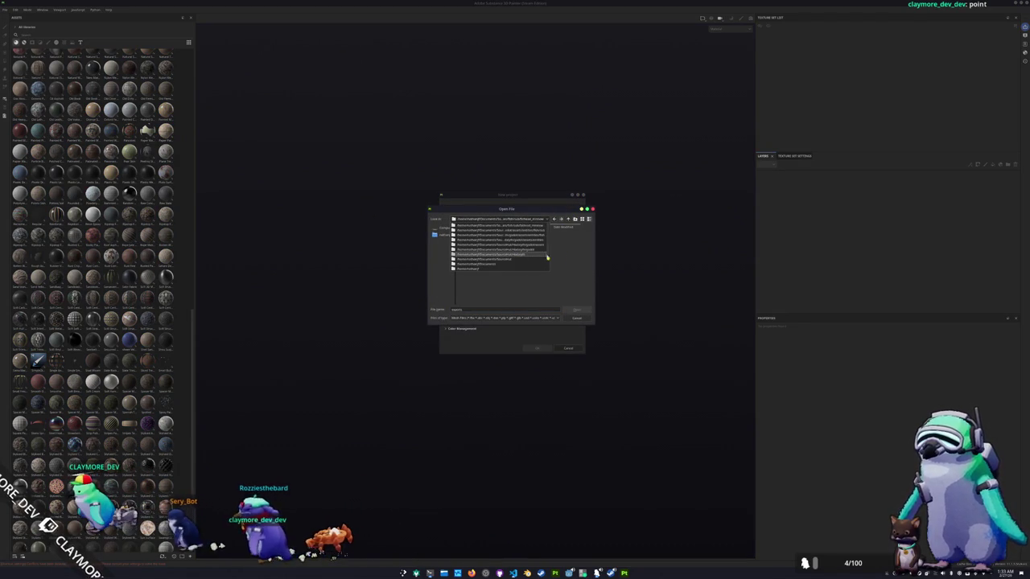
left_click(525, 256)
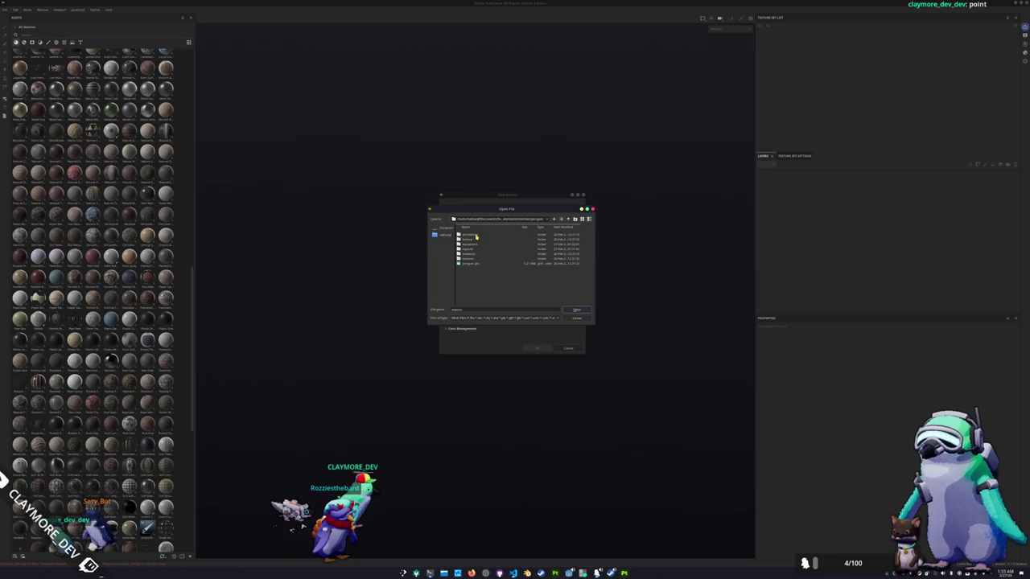
double_click(478, 250)
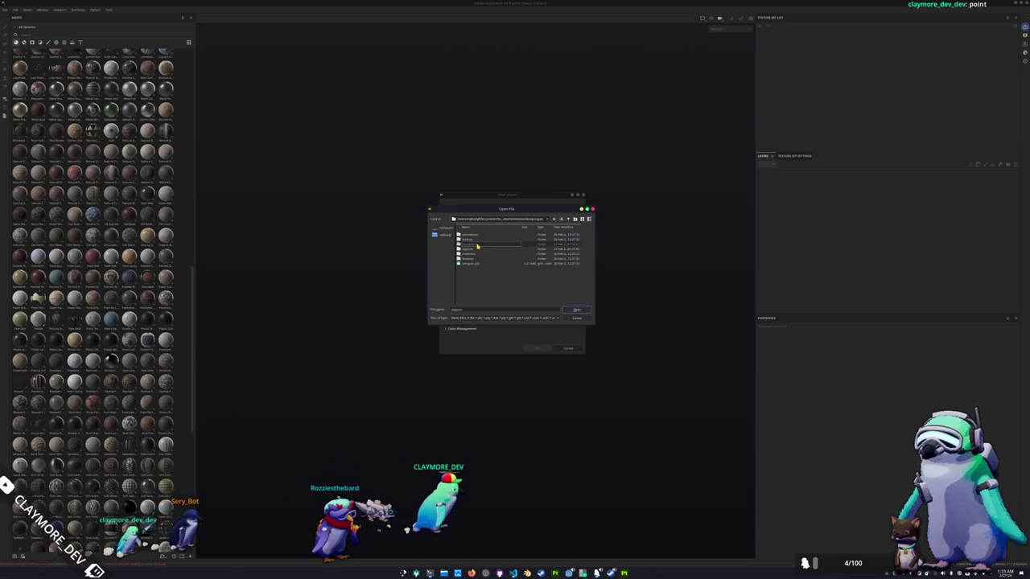
double_click(477, 239)
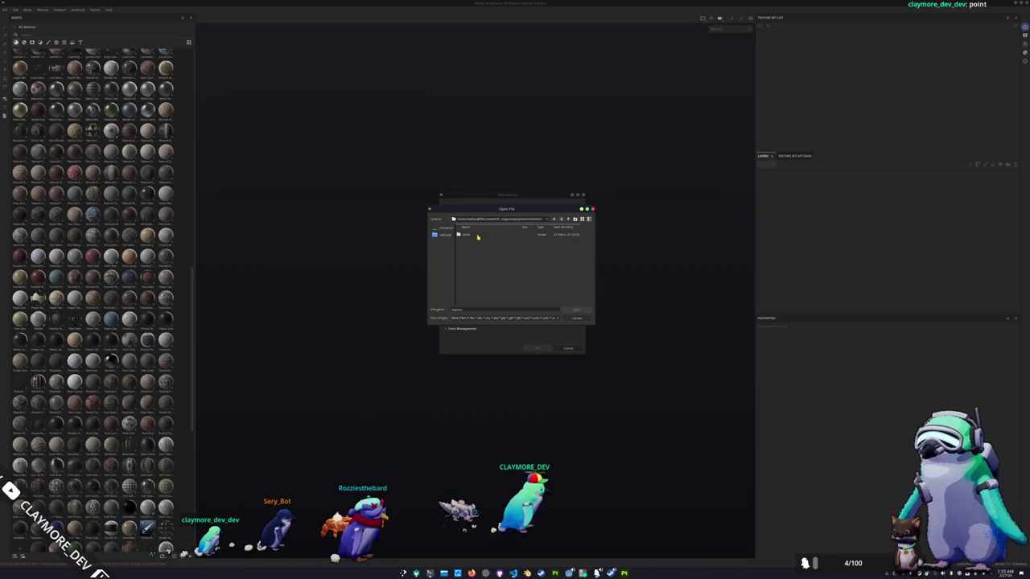
double_click(477, 235)
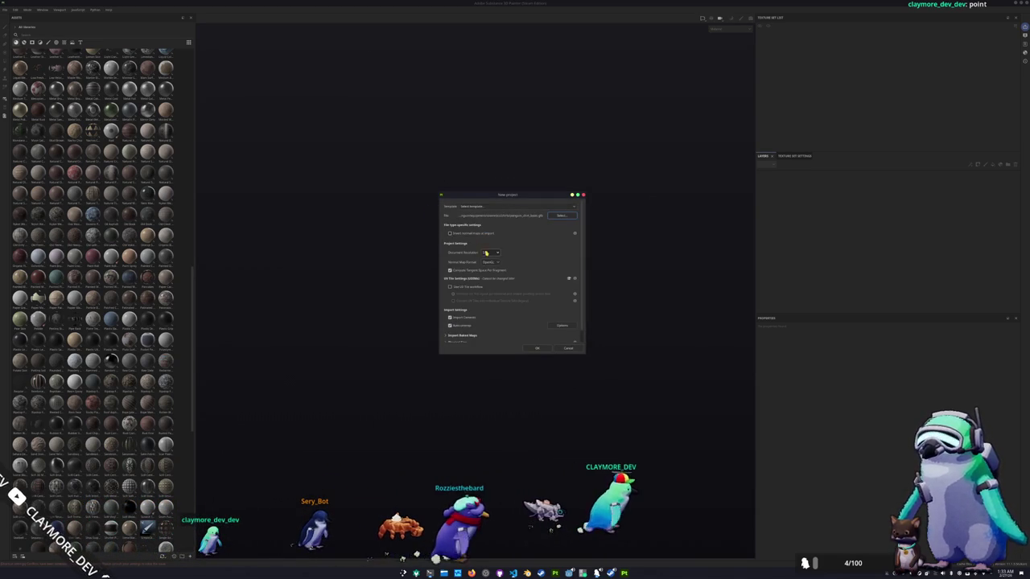
left_click(538, 348)
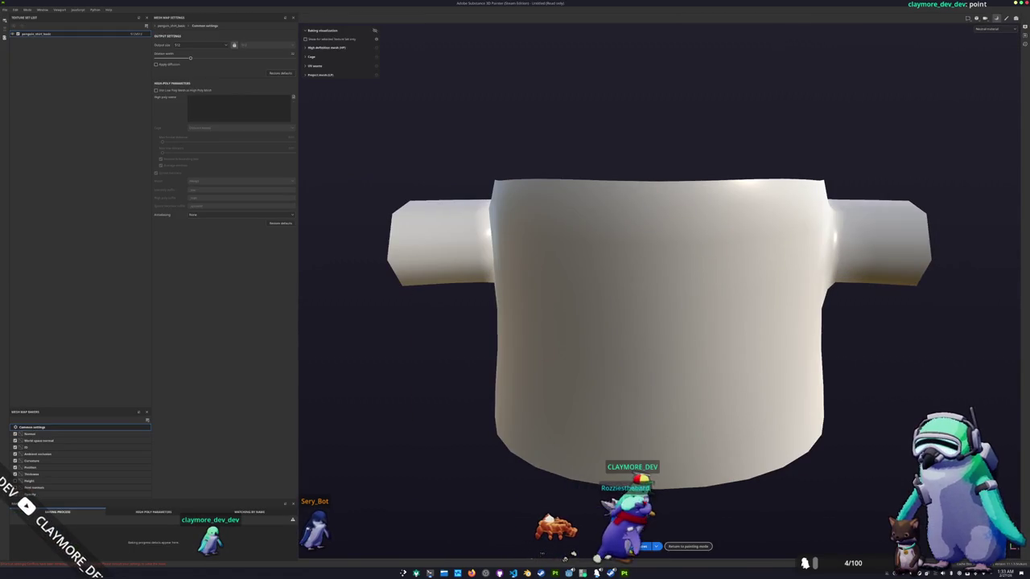
- Bake the shirt's mesh maps at 1024 output size, then return to painting mode
left_click(605, 551)
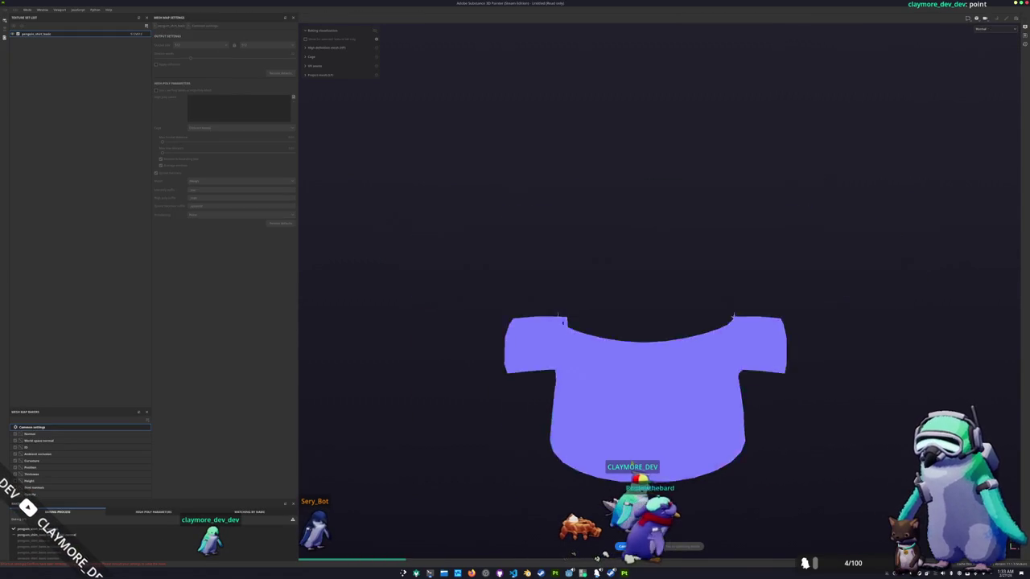
mouse_move(556, 361)
left_mouse_down("alt")
mouse_move(634, 325)
mouse_move(662, 228)
mouse_move(558, 324)
left_mouse_up("alt")
left_click(202, 45)
left_click(179, 97)
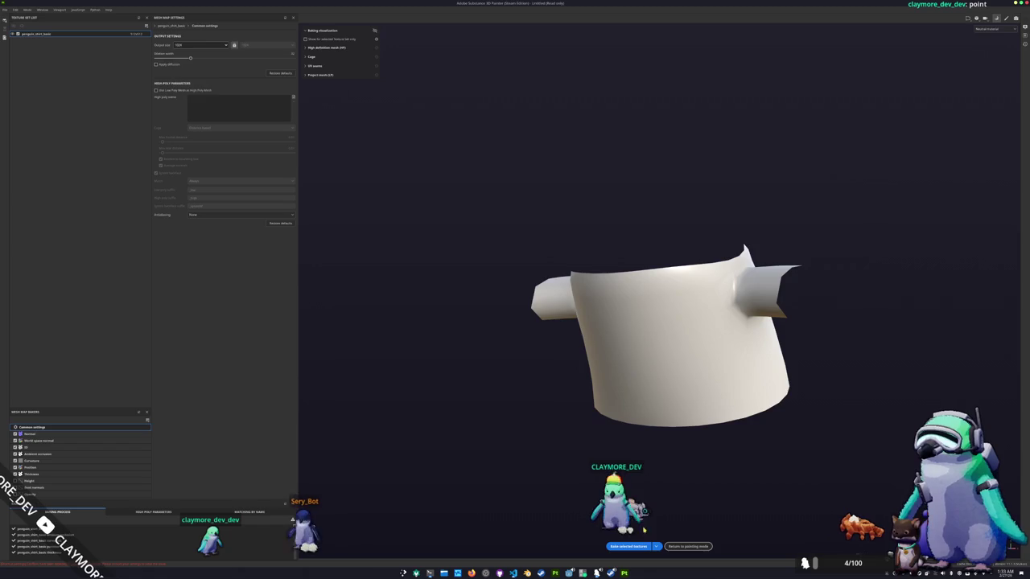
left_click(628, 546)
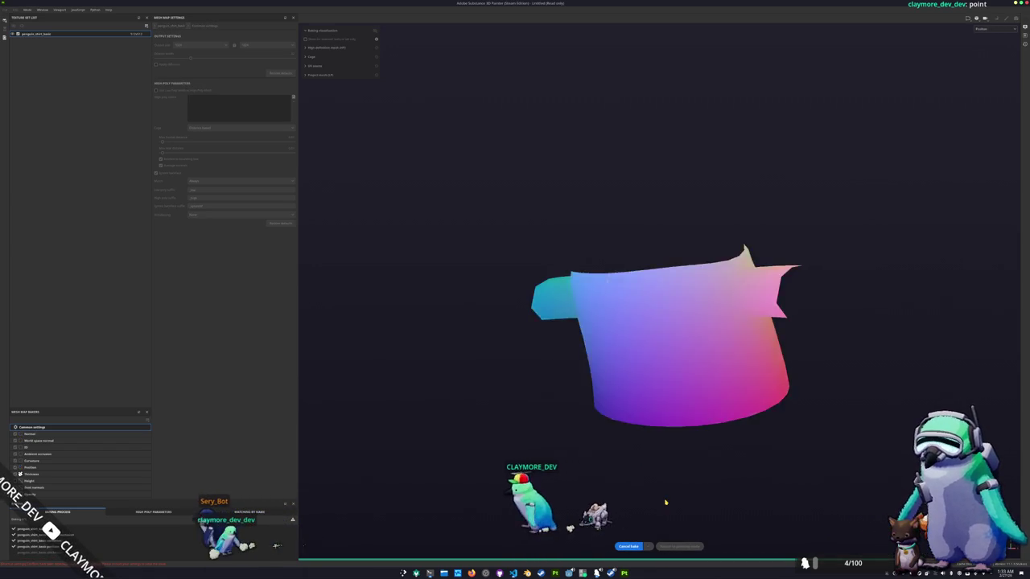
left_click(680, 546)
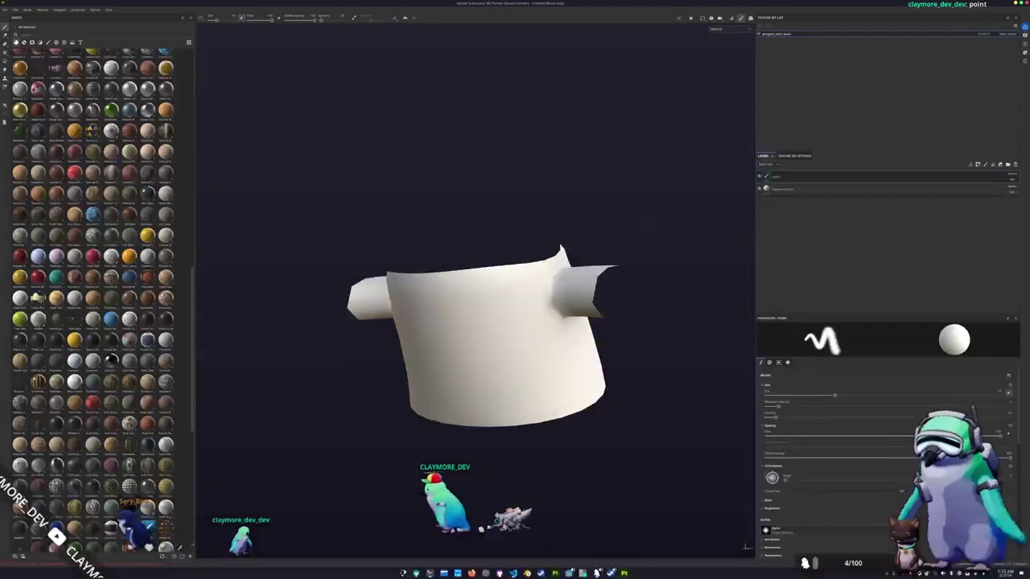
- Fill the shirt with a brown material and delete the empty Layer 1
key("b")
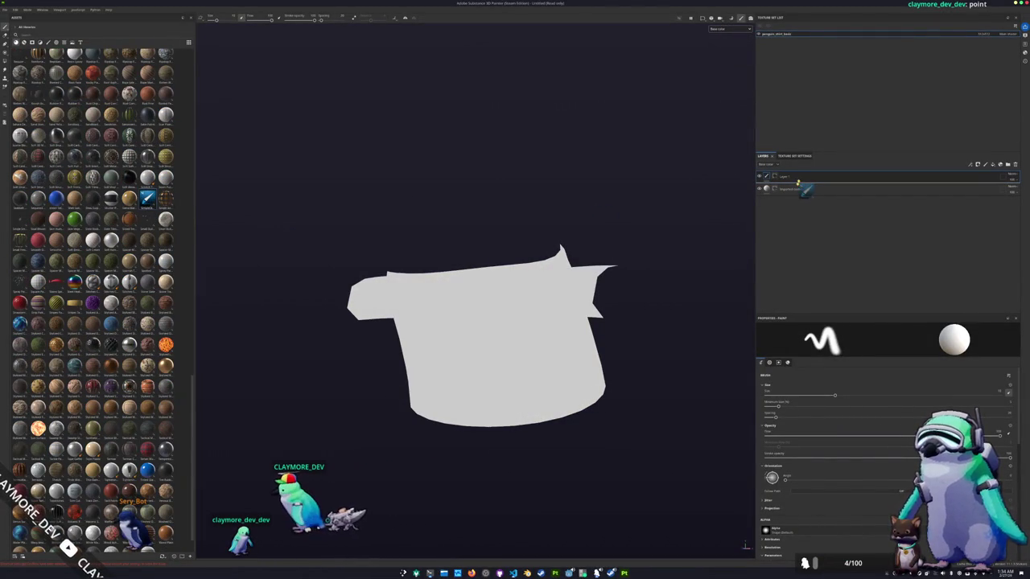
left_click_drag(797, 189, 796, 189)
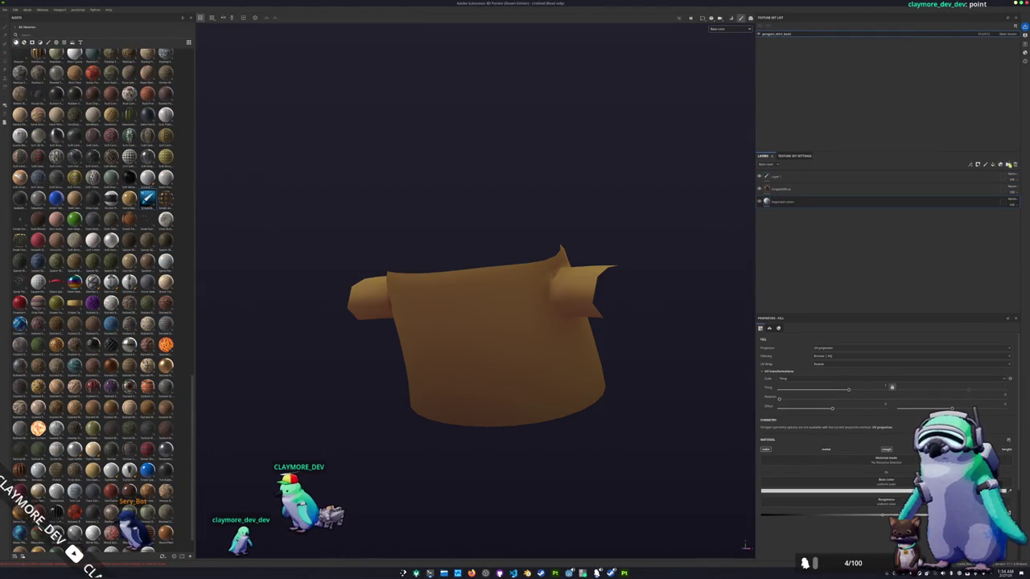
left_click(943, 175)
left_click(1015, 165)
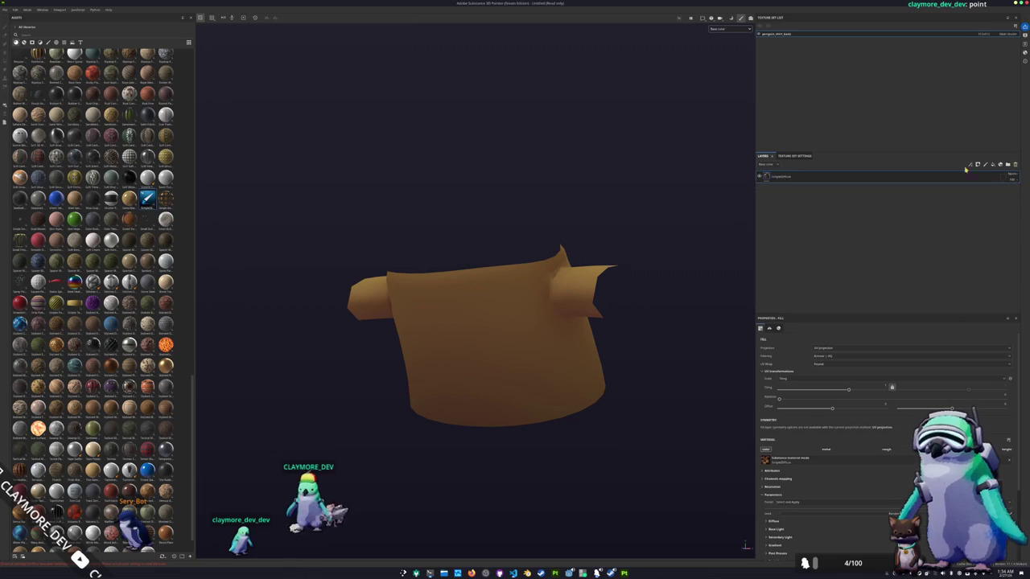
- Inspect the shirt with the viewport switched to the Ambient occlusion channel
left_click_drag(654, 238, 646, 249, "alt")
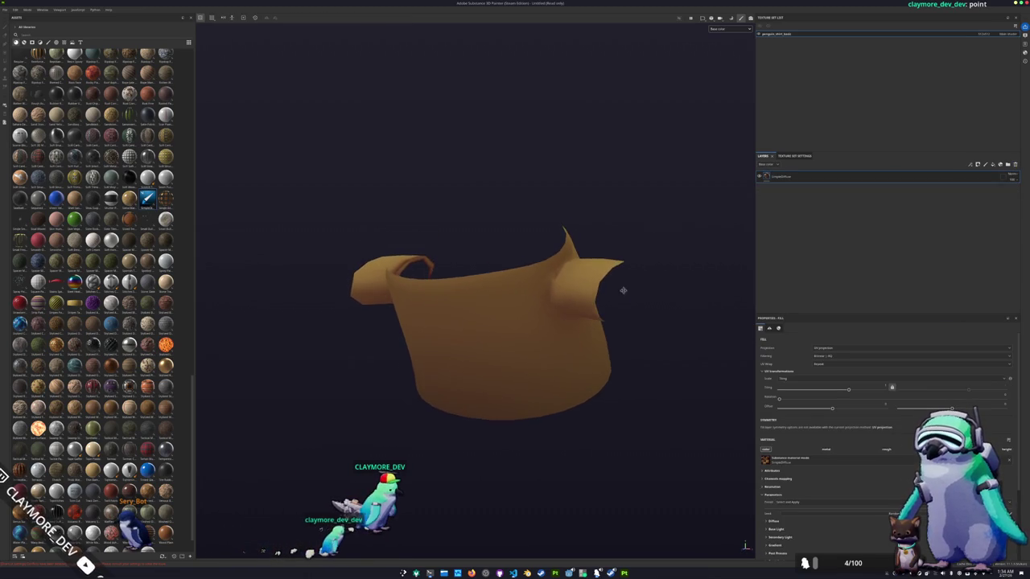
mouse_move(626, 306)
left_mouse_down("alt")
mouse_move(489, 322)
mouse_move(470, 351)
mouse_move(449, 311)
mouse_move(717, 295)
mouse_move(552, 272)
mouse_move(391, 324)
mouse_move(518, 301)
mouse_move(483, 322)
mouse_move(522, 264)
mouse_move(467, 298)
mouse_move(596, 292)
mouse_move(571, 253)
mouse_move(539, 317)
mouse_move(556, 299)
mouse_move(548, 305)
left_mouse_up("alt")
scroll(566, 233, "up", 5)
scroll(498, 312, "up", 3)
left_click(729, 29)
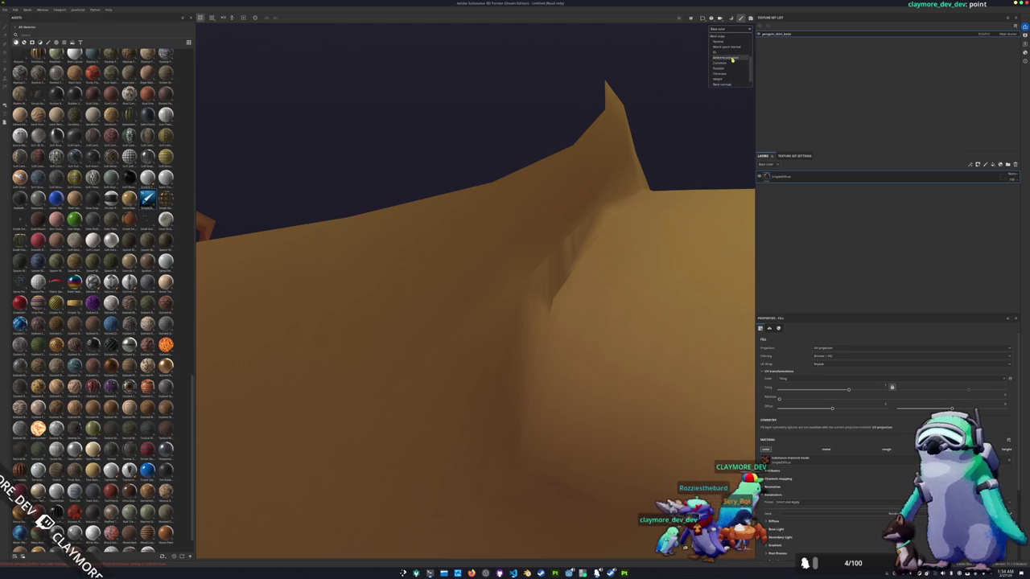
left_click(732, 60)
mouse_move(673, 120)
left_mouse_down("alt")
mouse_move(655, 161)
mouse_move(500, 252)
mouse_move(581, 356)
mouse_move(408, 344)
mouse_move(442, 343)
mouse_move(517, 373)
mouse_move(418, 357)
mouse_move(478, 345)
mouse_move(493, 235)
left_mouse_up("alt")
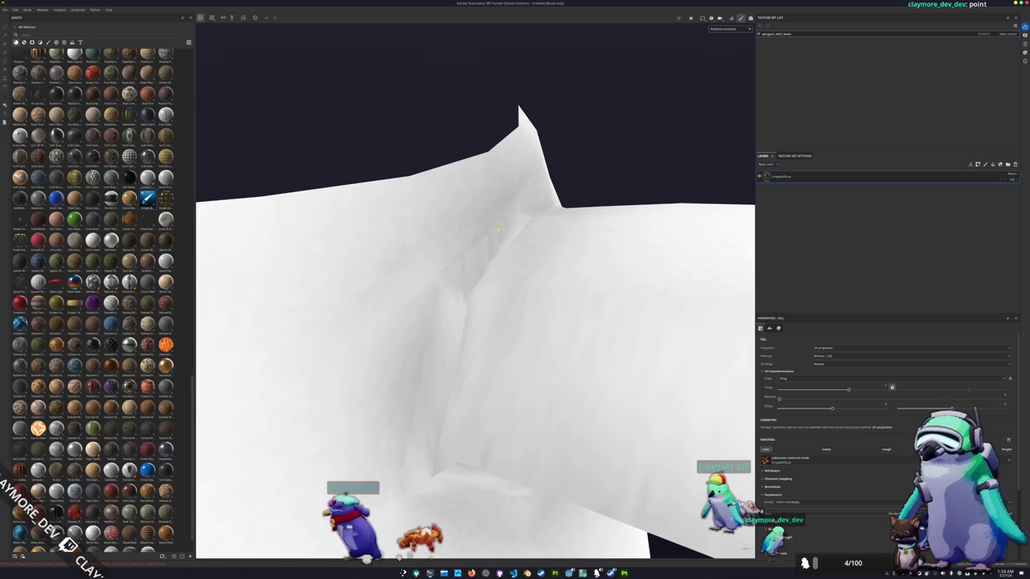
- Put the penguin armature into edit mode in Blender, then frame the whole shirt in Painter
key("alt+Tab")
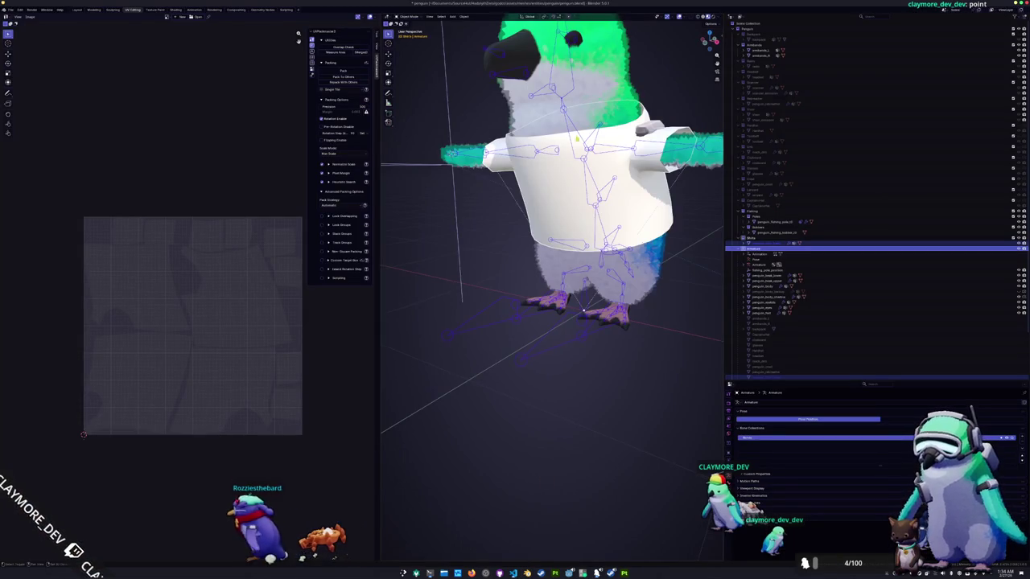
key("Tab")
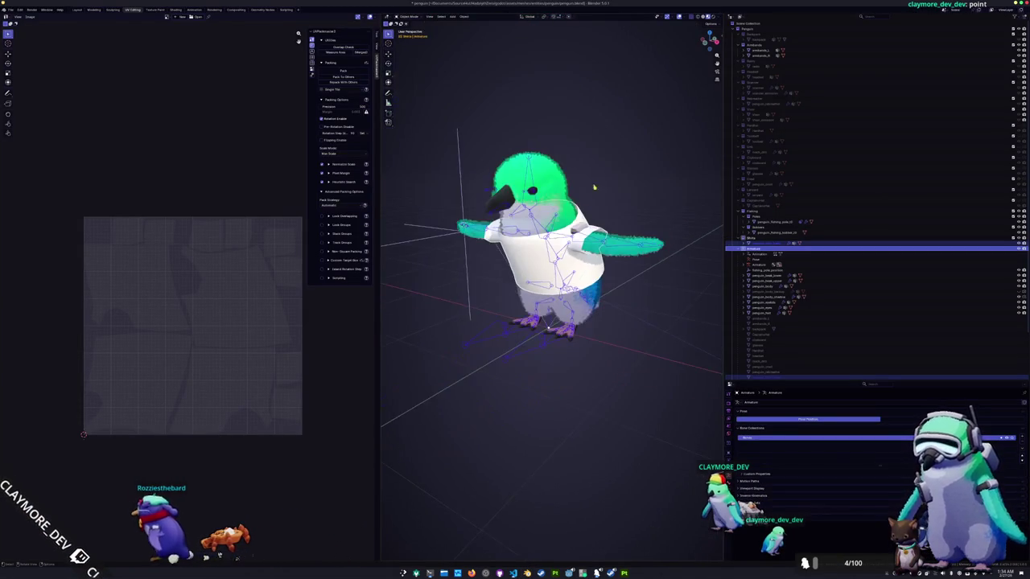
key("alt+Tab")
key("f")
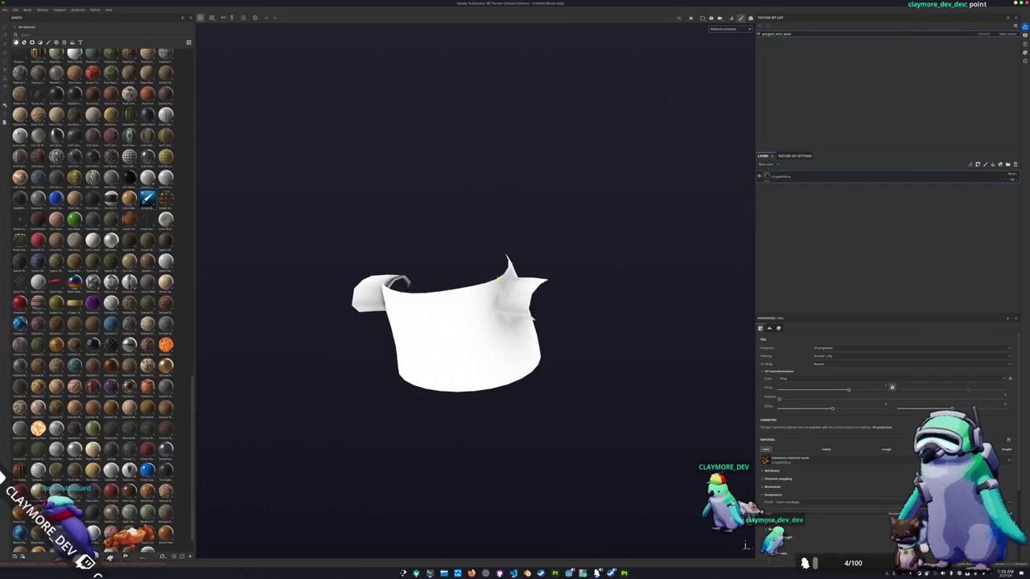
- Show the Base color channel and apply a grey-white Fill preset to the shirt
left_click(728, 29)
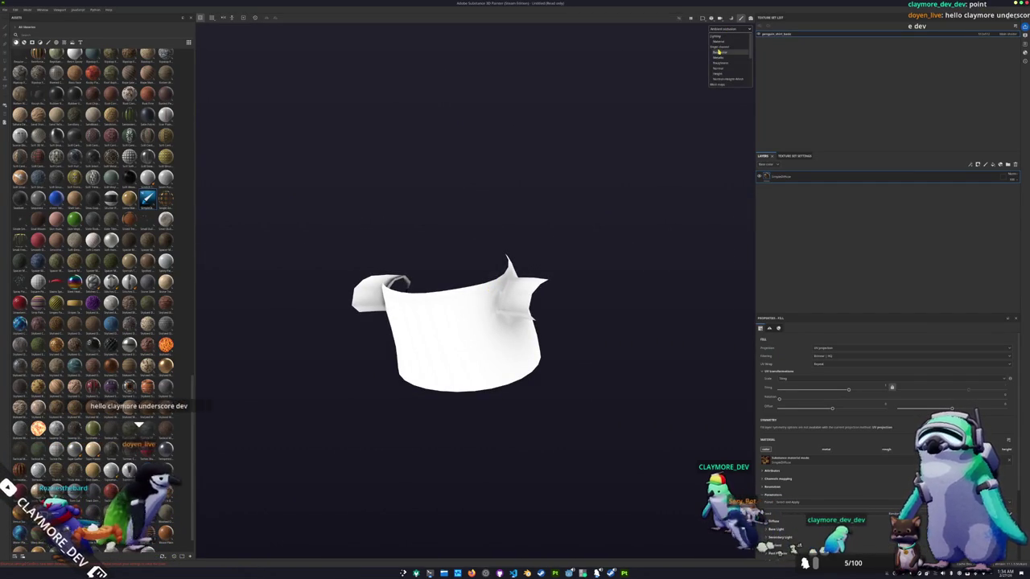
left_click(719, 51)
scroll(187, 334, "up", 1)
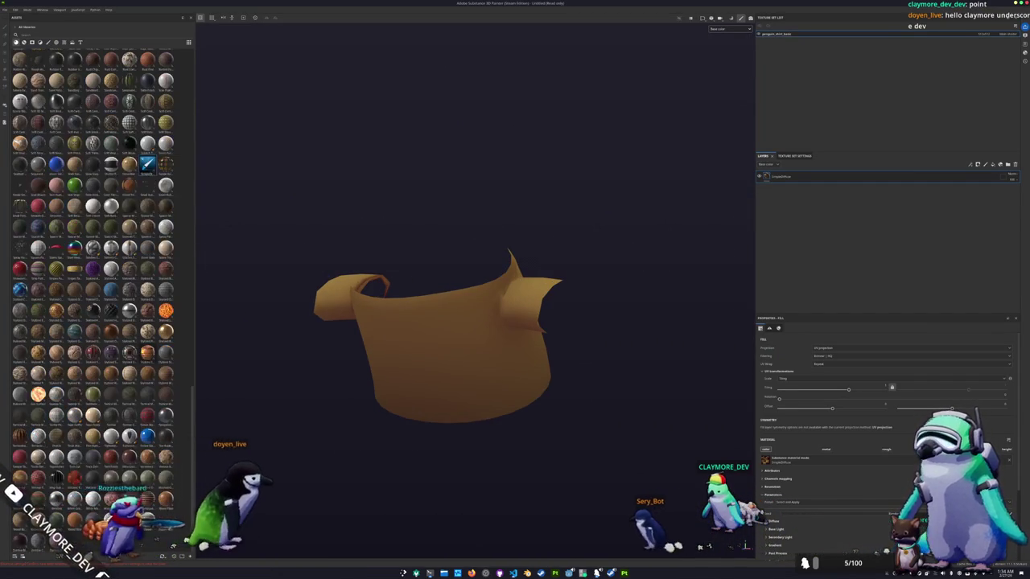
scroll(187, 334, "up", 1)
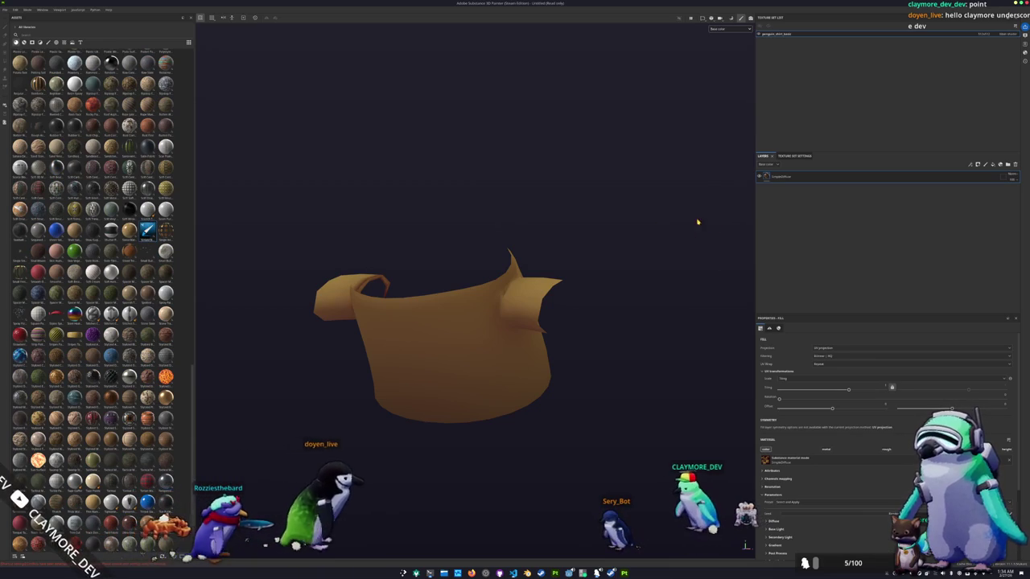
scroll(778, 438, "down", 2)
left_click(778, 439)
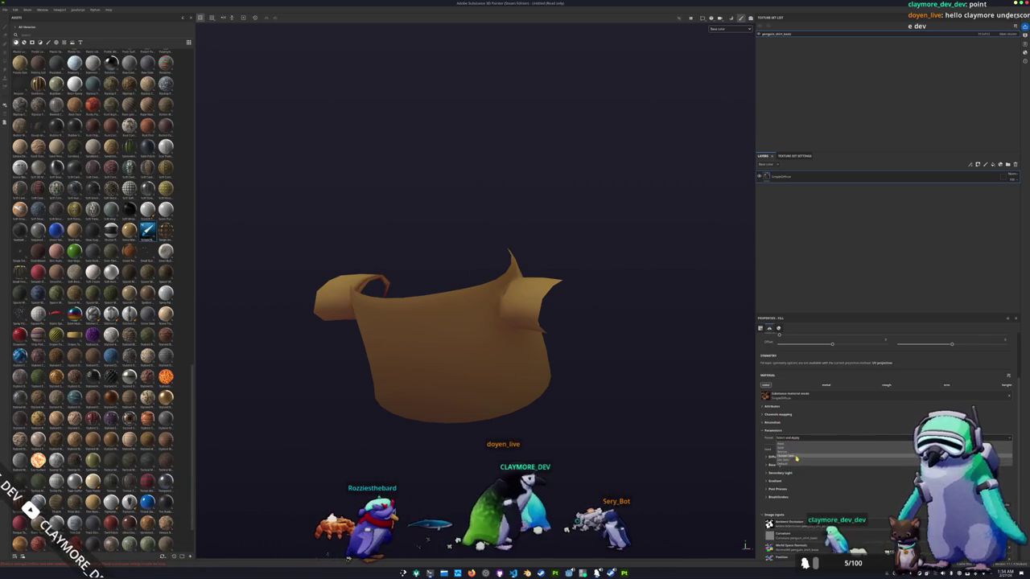
left_click(789, 443)
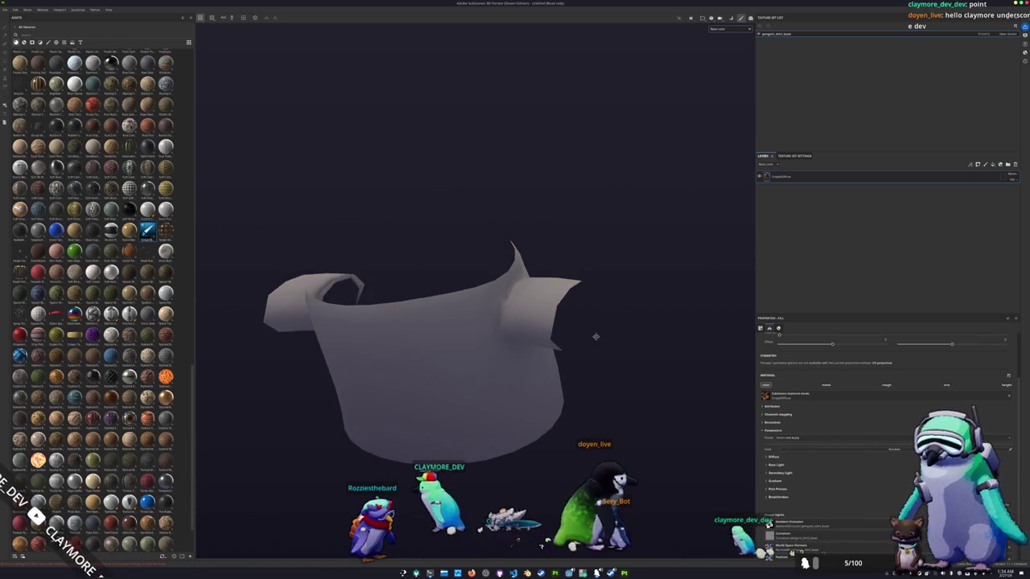
left_click_drag(582, 345, 628, 338, "alt")
- Add a new layer above the fill and bring up its context menu
left_click(978, 164)
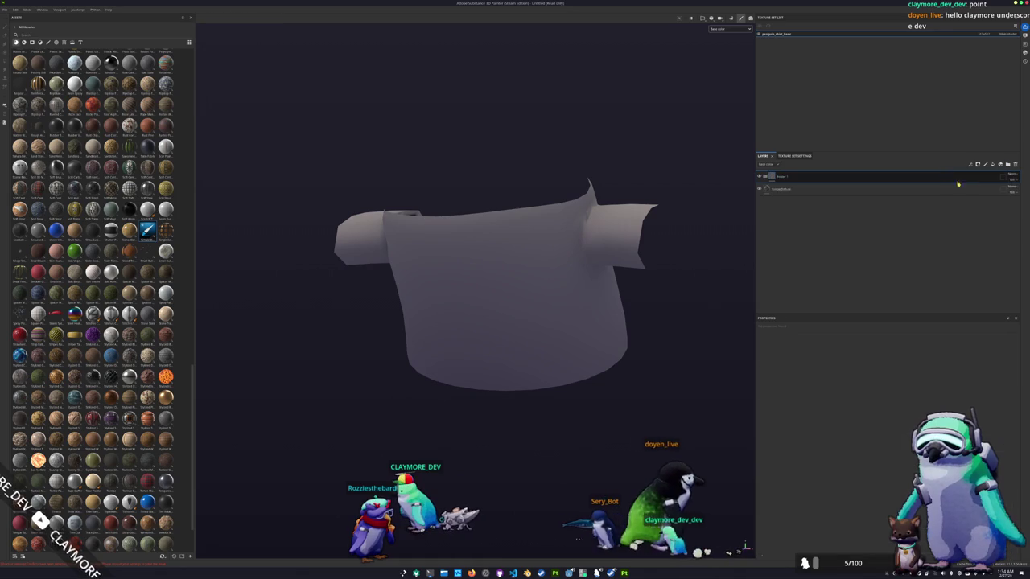
left_click(1013, 177)
left_click(1005, 186)
right_click(891, 176)
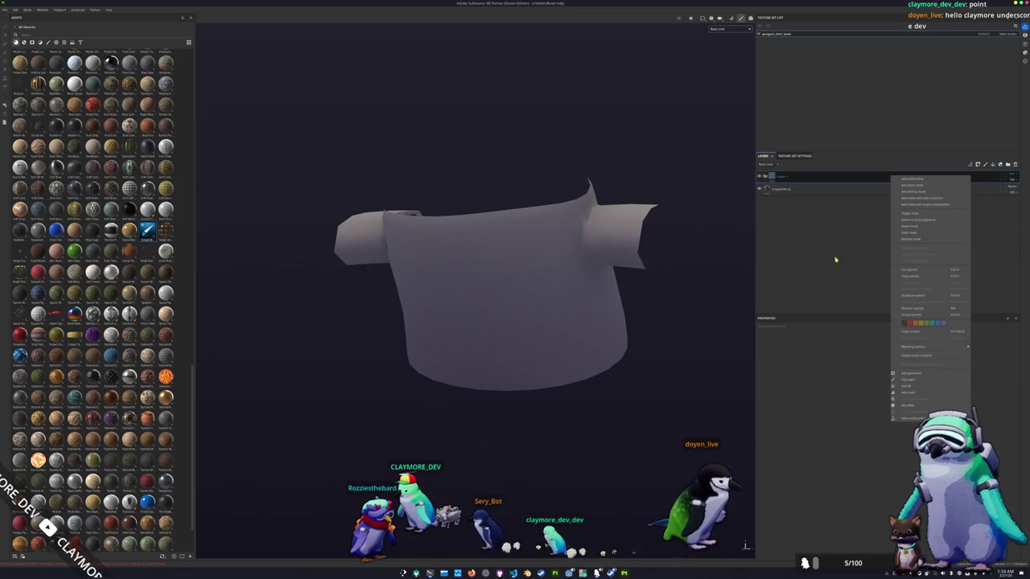
- Add an HSL Perceptive filter, nudging the hue and raising lightness until the shirt looks near-white
left_click(910, 405)
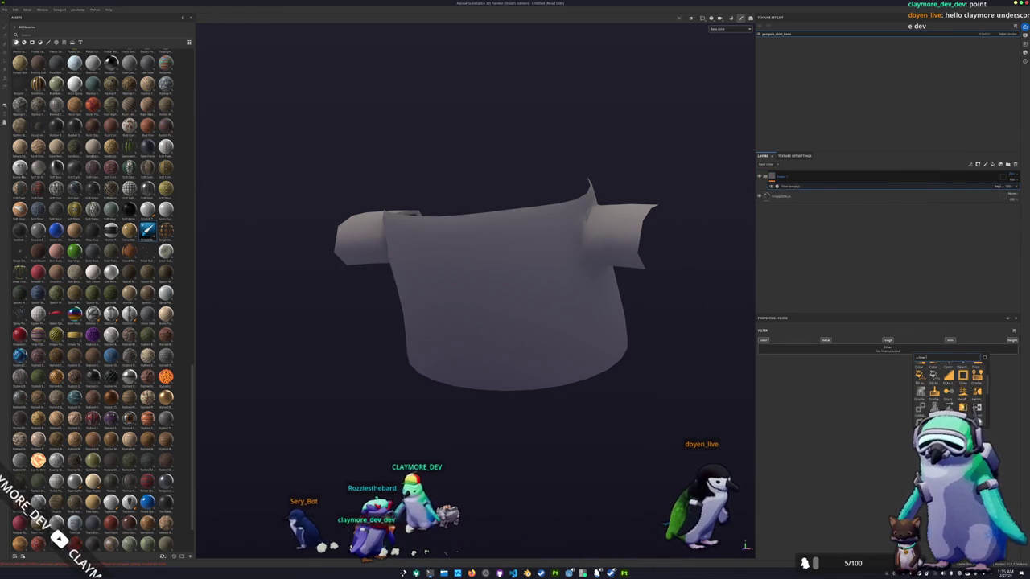
left_click(918, 395)
mouse_move(886, 388)
left_mouse_down()
mouse_move(782, 387)
mouse_move(884, 387)
mouse_move(887, 398)
left_mouse_up()
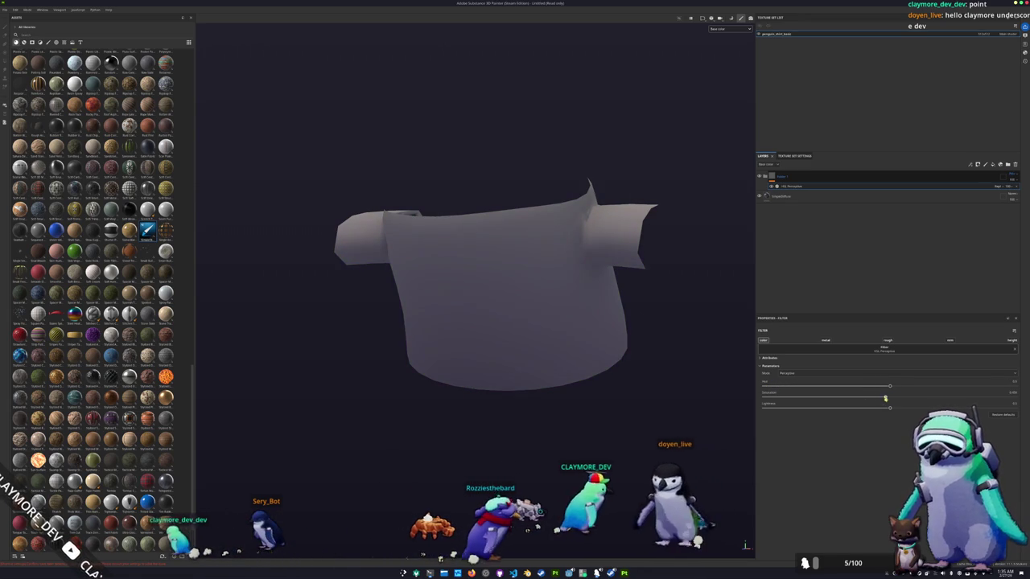
left_click_drag(712, 401, 620, 330, "alt")
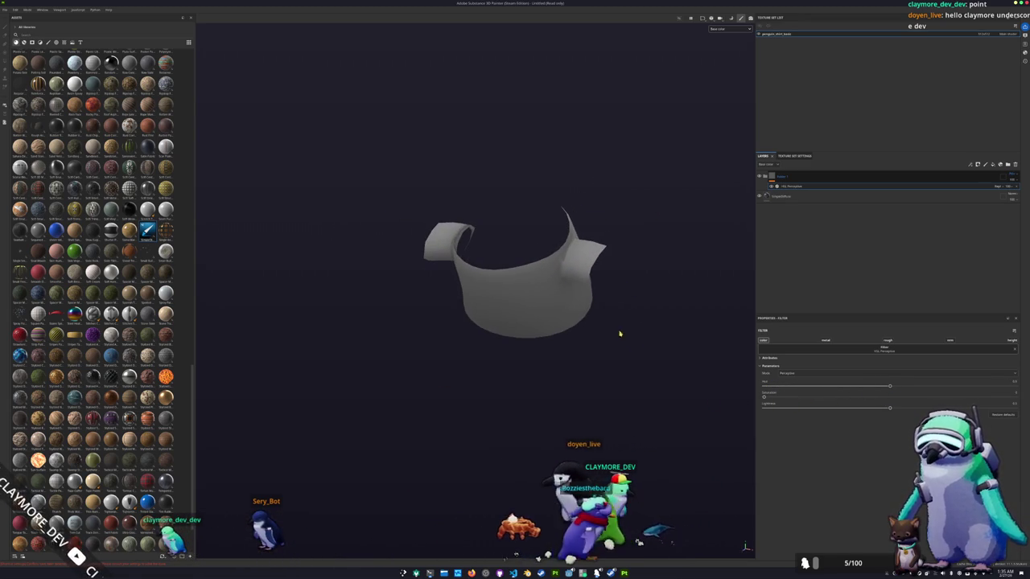
left_click_drag(888, 410, 938, 408)
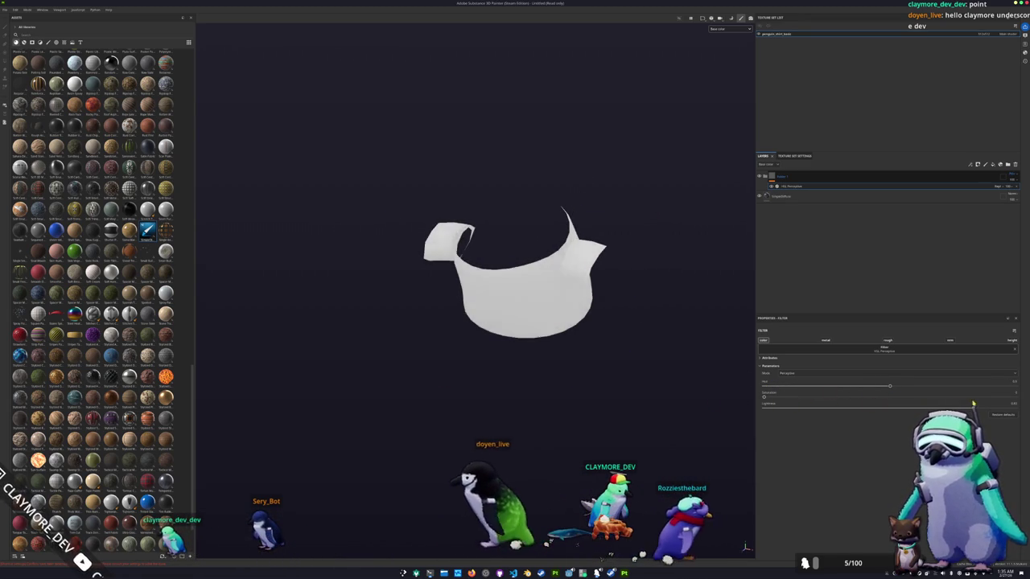
mouse_move(564, 338)
left_mouse_down("alt")
mouse_move(489, 338)
mouse_move(321, 368)
mouse_move(413, 368)
mouse_move(597, 410)
mouse_move(607, 286)
mouse_move(600, 320)
left_mouse_up("alt")
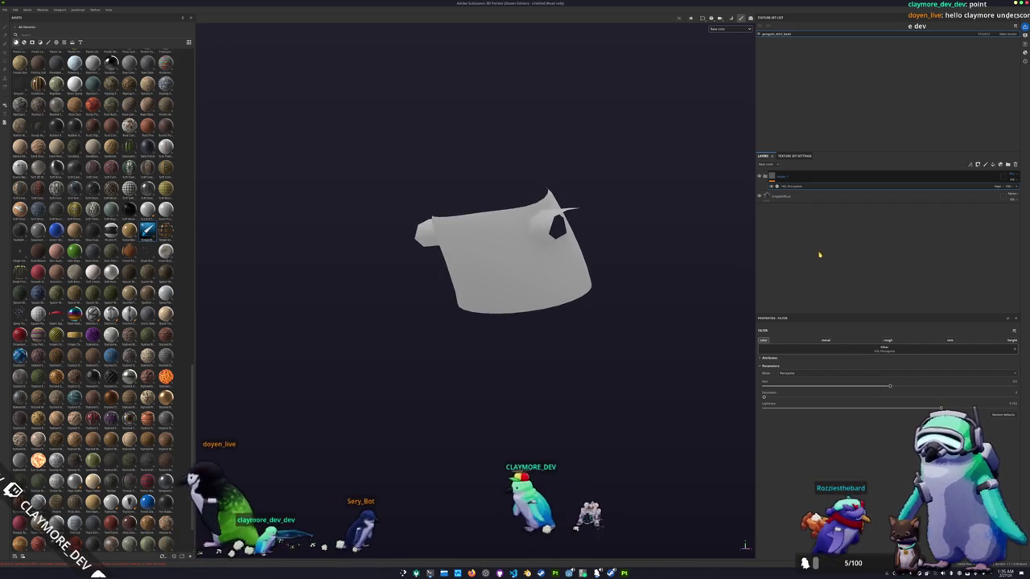
left_click(976, 165)
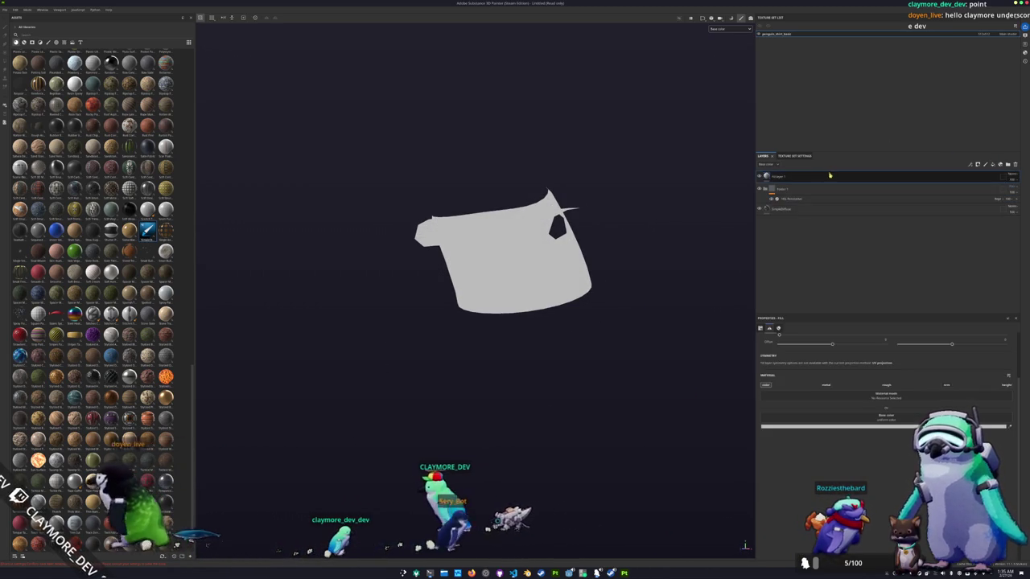
- Change the fill layer's blend mode, add a black mask, and fill the mask with a tiling pattern texture
left_click(1016, 179)
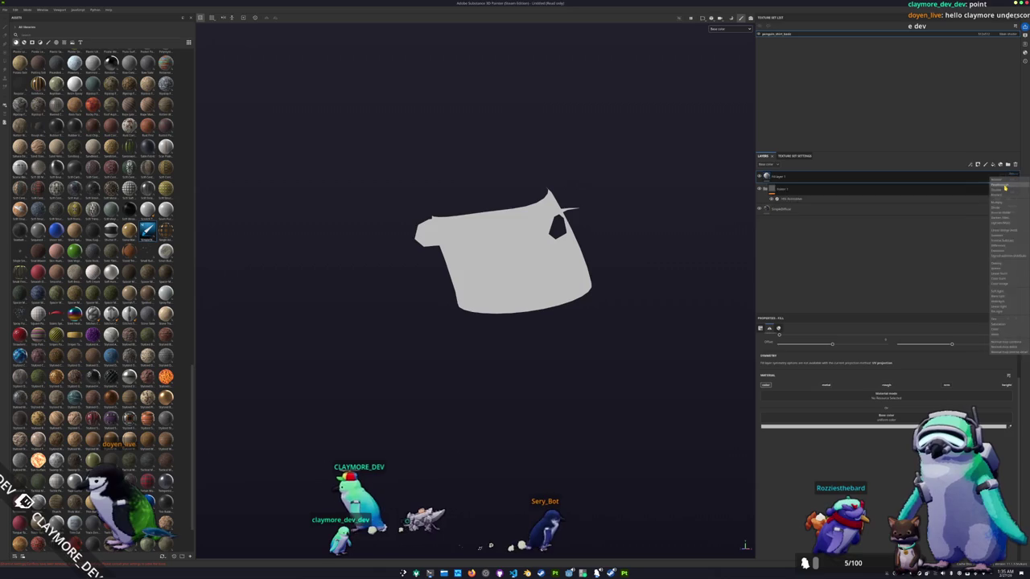
left_click(1000, 266)
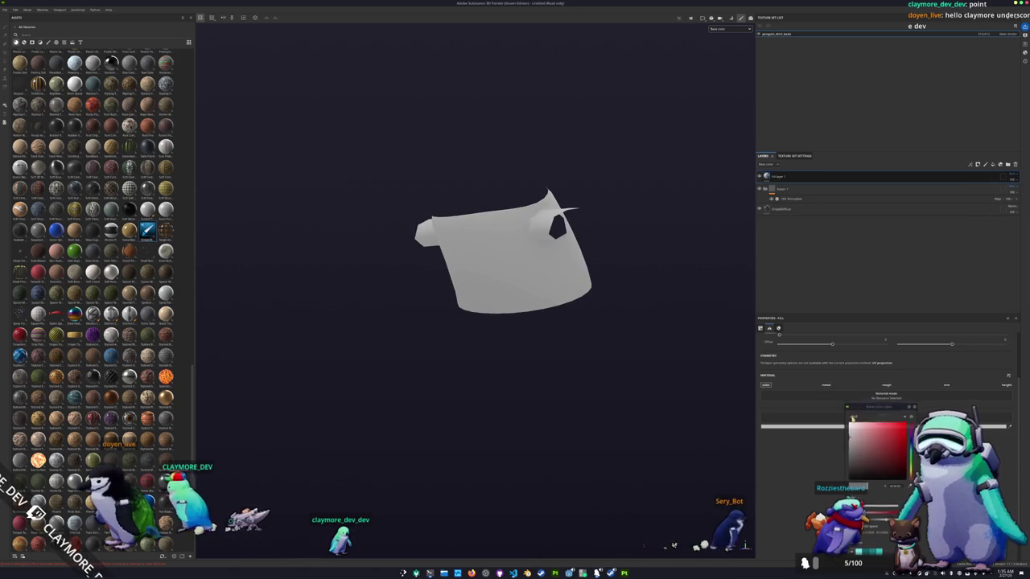
right_click(788, 176)
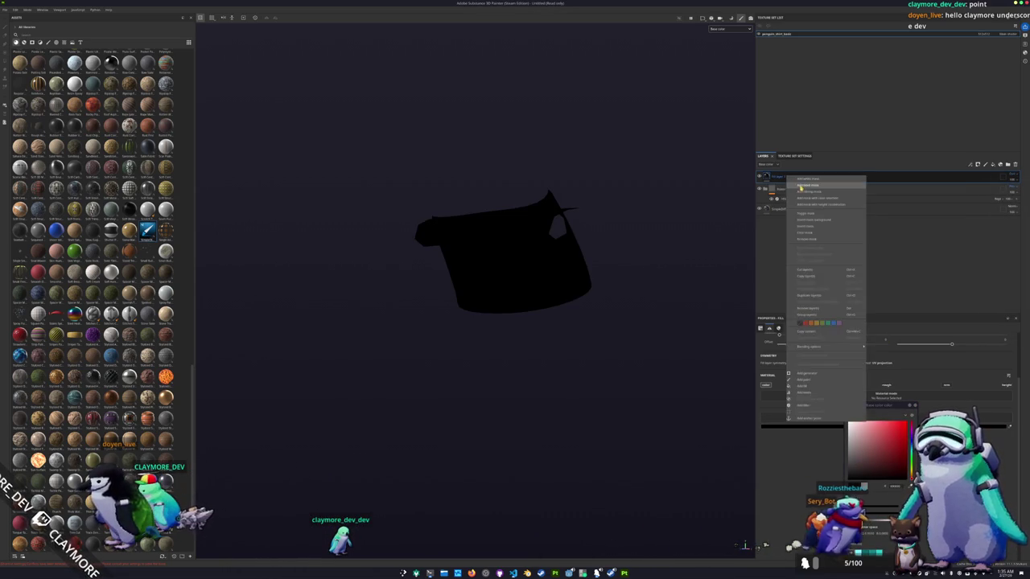
left_click(805, 187)
right_click(774, 176)
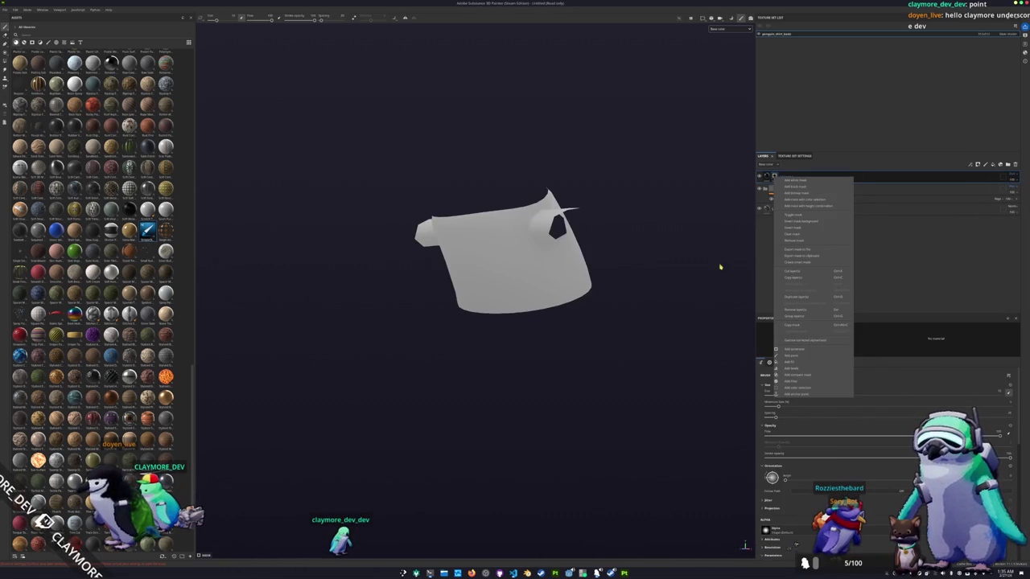
left_click(800, 364)
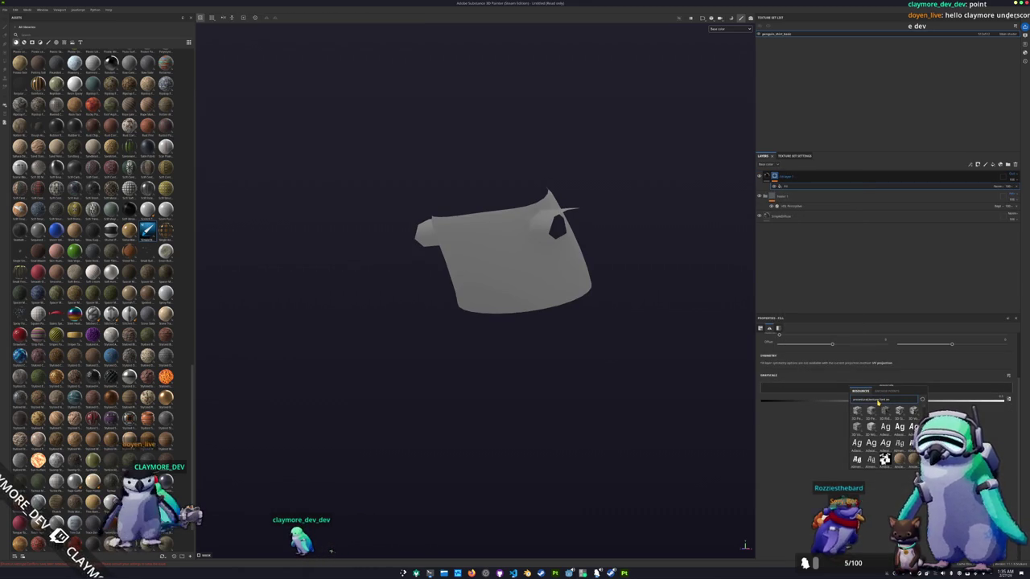
type("til")
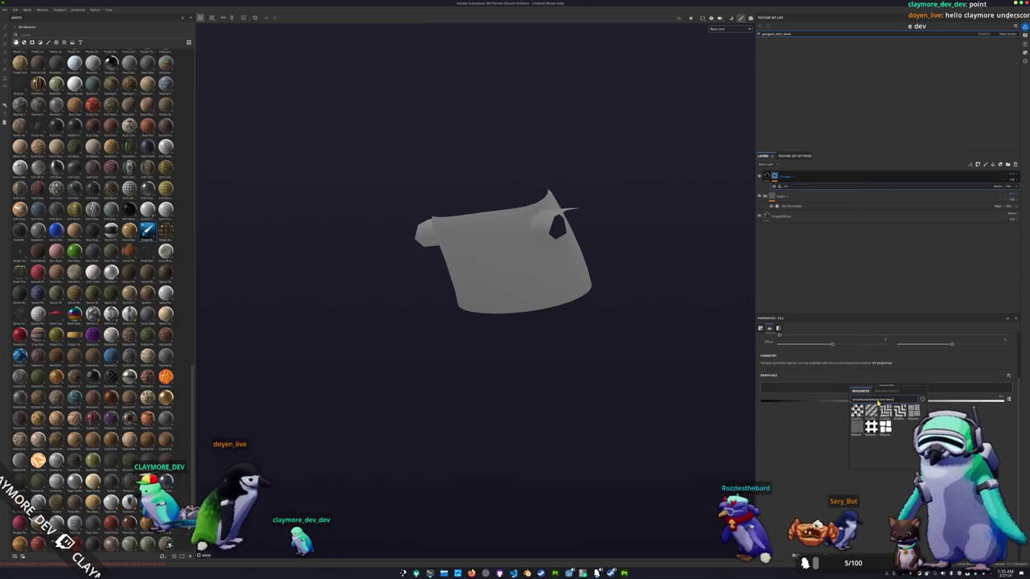
left_click(871, 428)
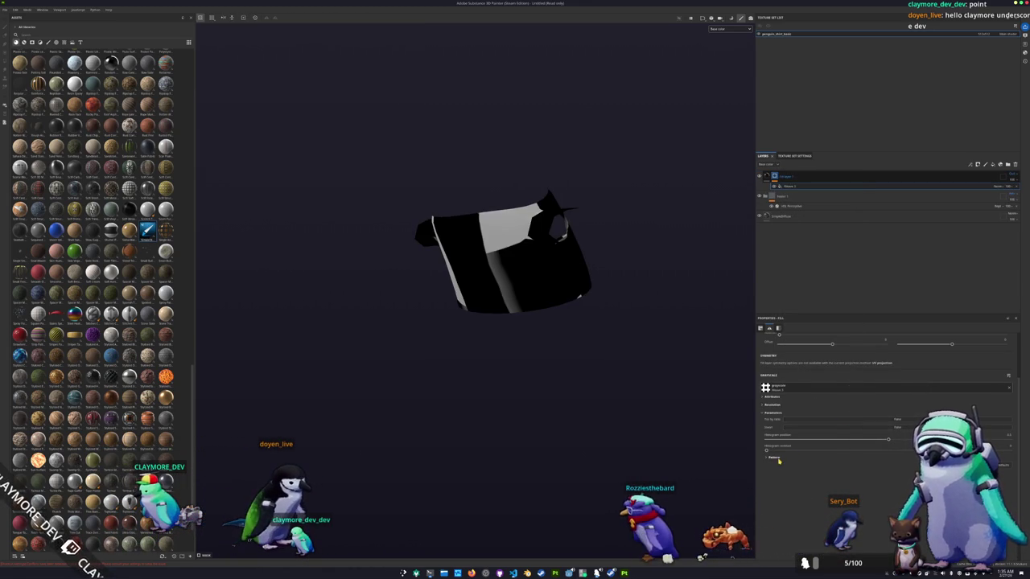
scroll(831, 419, "up", 2)
left_click(830, 349)
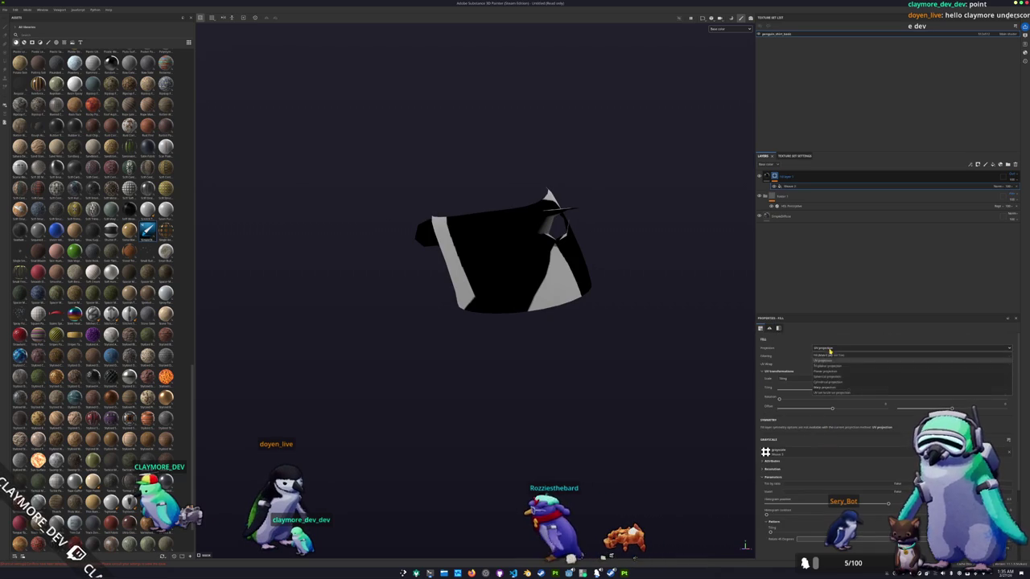
- Switch the mask fill to tri-planar projection and raise its tiling for a finer checker pattern
left_click(829, 366)
left_click_drag(845, 398, 931, 397)
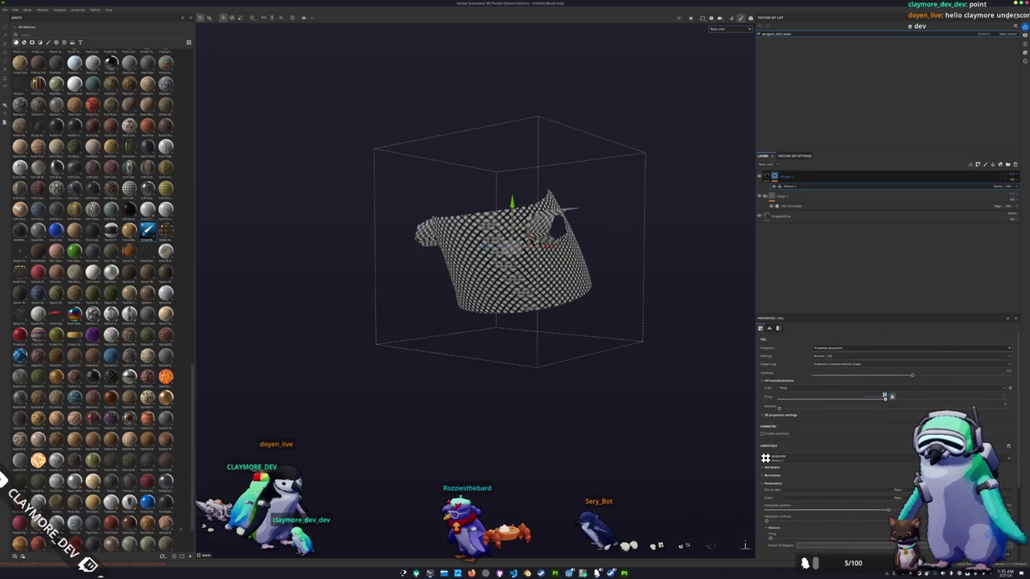
left_click_drag(885, 398, 869, 398)
mouse_move(483, 242)
left_mouse_down("alt")
mouse_move(489, 214)
mouse_move(490, 230)
left_mouse_up("alt")
scroll(547, 333, "up", 3)
scroll(544, 293, "up", 5)
mouse_move(543, 293)
left_mouse_down("alt")
mouse_move(508, 202)
mouse_move(582, 294)
mouse_move(519, 211)
mouse_move(483, 251)
mouse_move(574, 276)
left_mouse_up("alt")
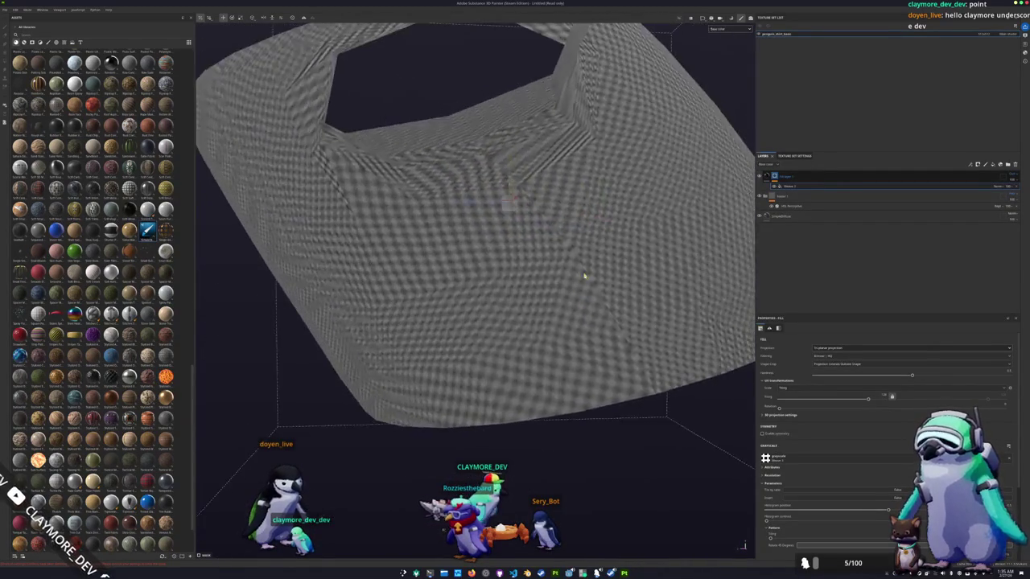
scroll(677, 337, "up", 5)
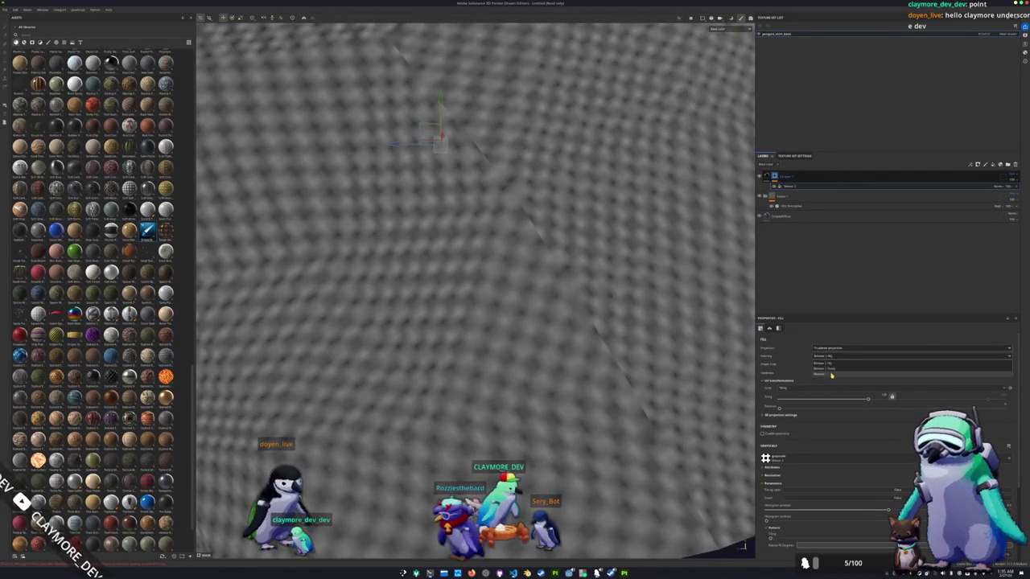
- Set filtering to Bilinear and change the projection to UV set to UV set
left_click(832, 374)
left_click(833, 365)
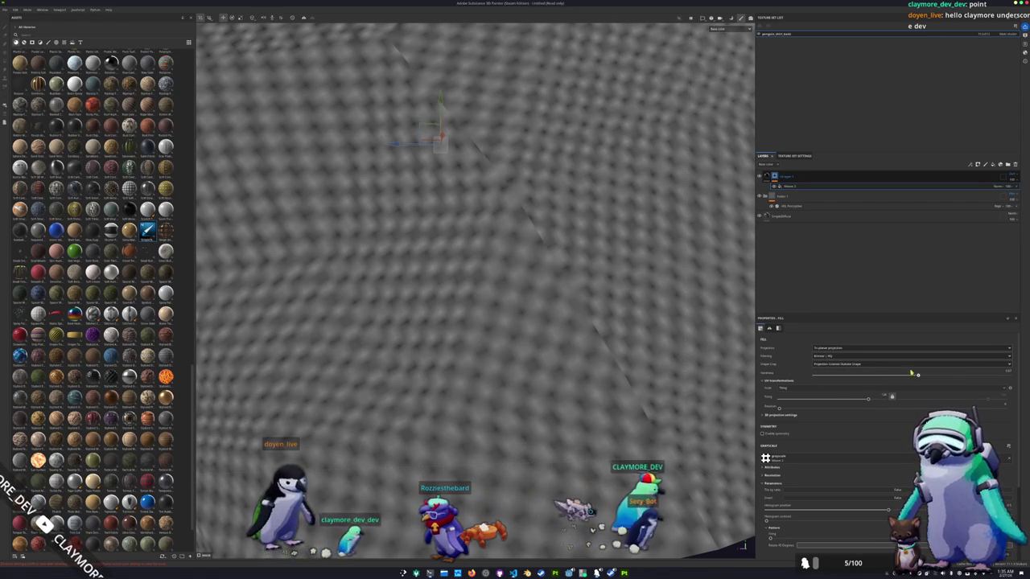
left_click(829, 349)
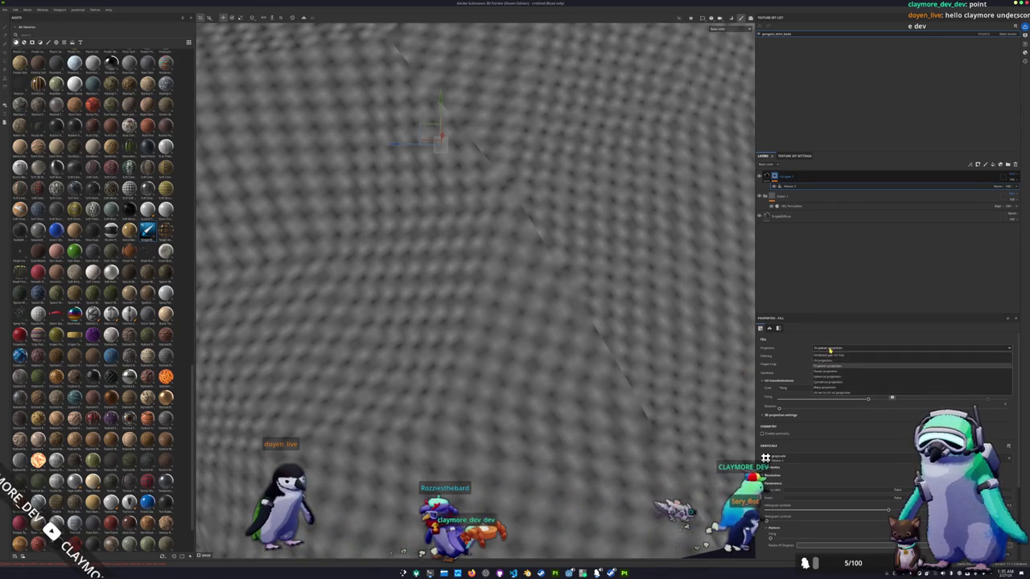
left_click(837, 393)
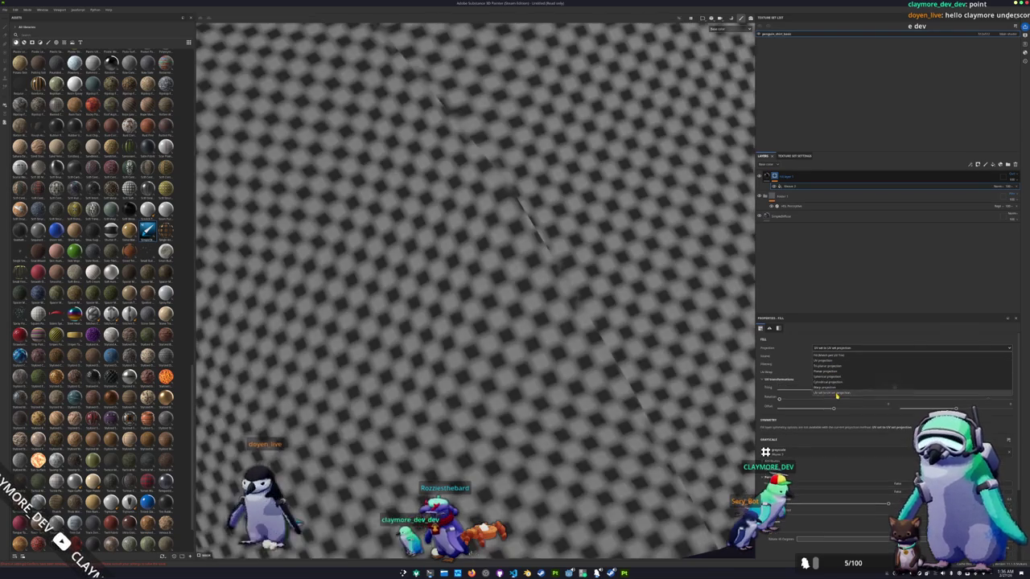
- Return the fill to tri-planar projection and orbit to a front view of the shirt
key("f")
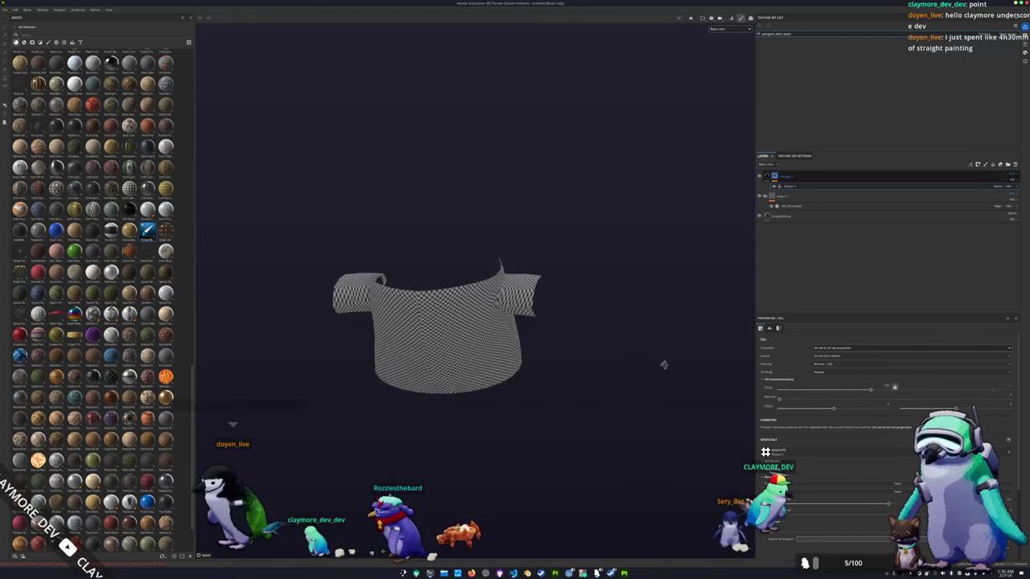
left_click(833, 348)
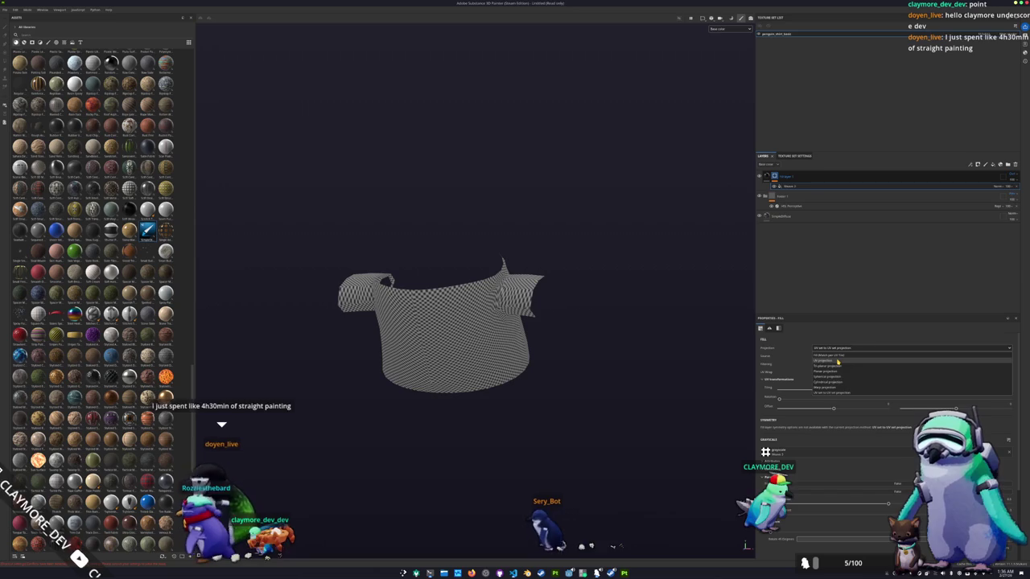
left_click(829, 366)
mouse_move(658, 355)
left_mouse_down("alt")
mouse_move(641, 329)
mouse_move(734, 293)
left_mouse_up("alt")
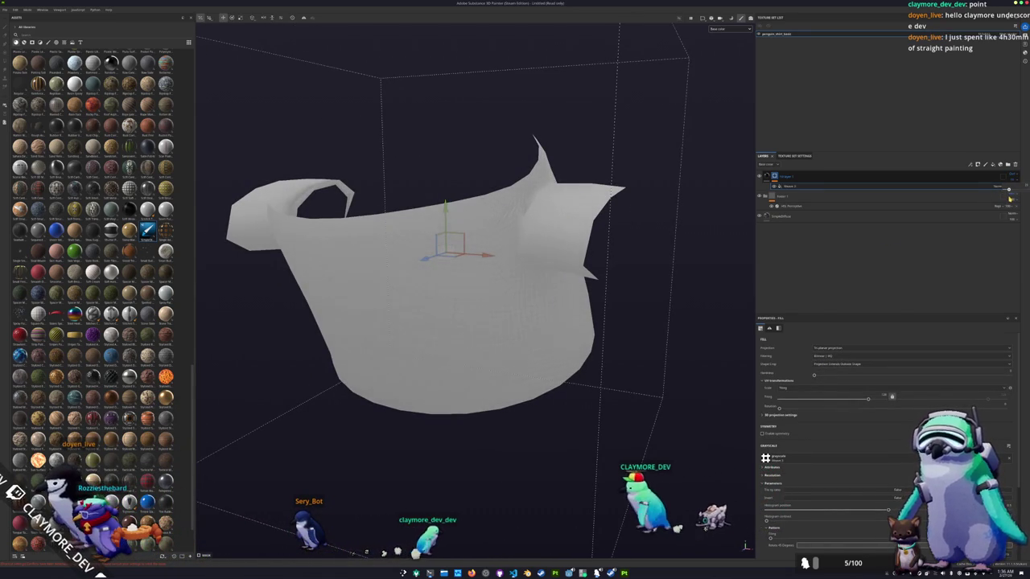
left_click_drag(612, 330, 593, 361, "alt")
right_click_drag(593, 362, 574, 349, "alt")
mouse_move(574, 349)
left_mouse_down("alt")
mouse_move(258, 339)
mouse_move(403, 357)
mouse_move(264, 362)
mouse_move(515, 331)
left_mouse_up("alt")
scroll(429, 336, "up", 3)
scroll(603, 308, "up", 2)
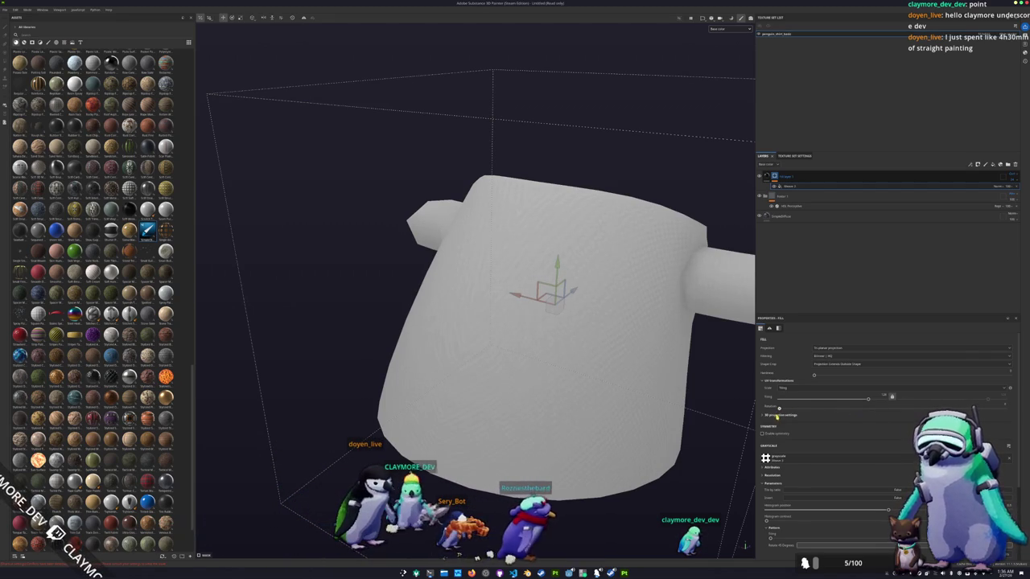
- Switch the fill to cylindrical projection, check the cylinder around the shirt, and add a fill effect
left_click(833, 349)
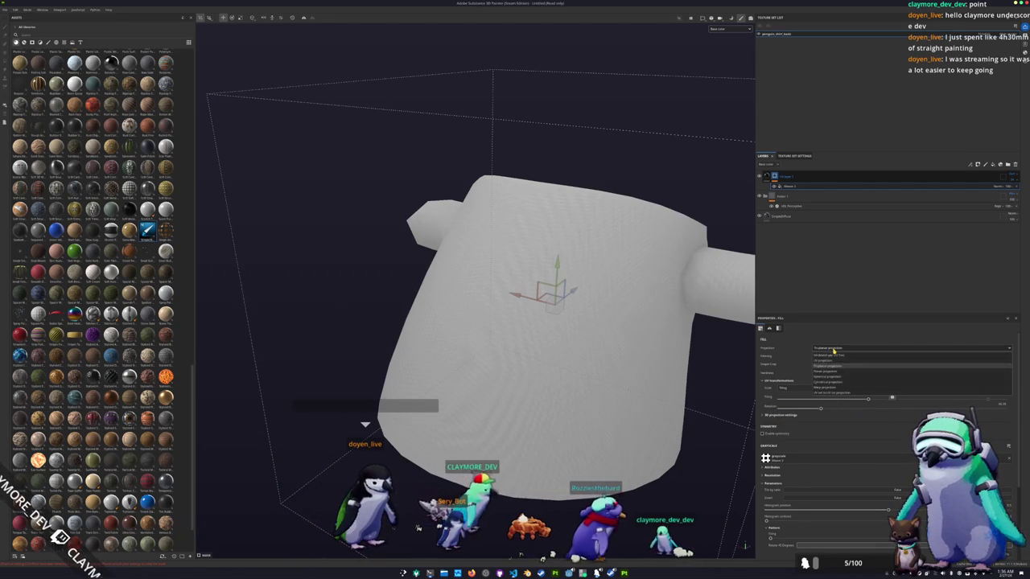
left_click(832, 384)
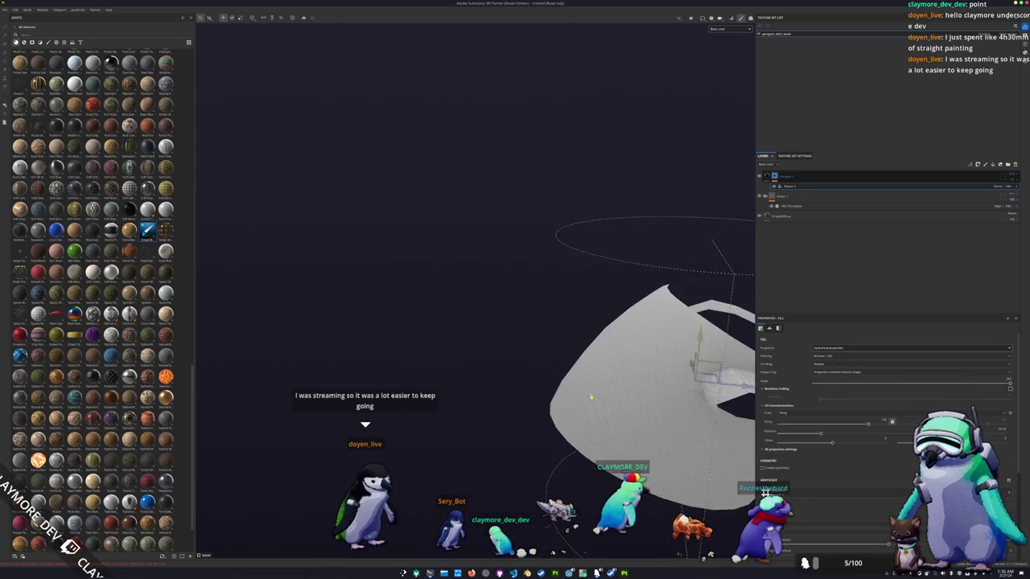
mouse_move(591, 397)
left_mouse_down("alt")
mouse_move(578, 377)
mouse_move(484, 407)
left_mouse_up("alt")
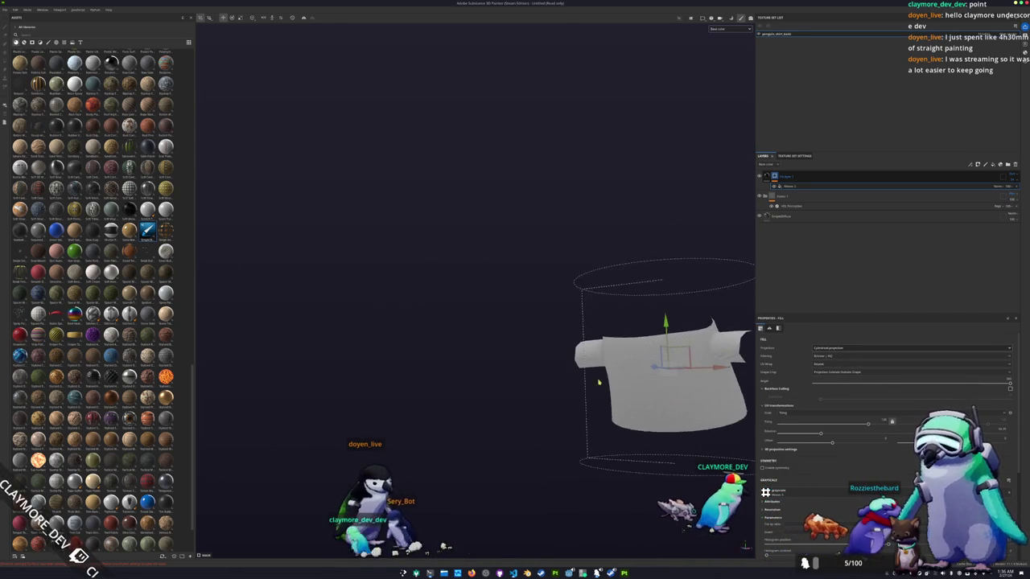
scroll(517, 410, "up", 2)
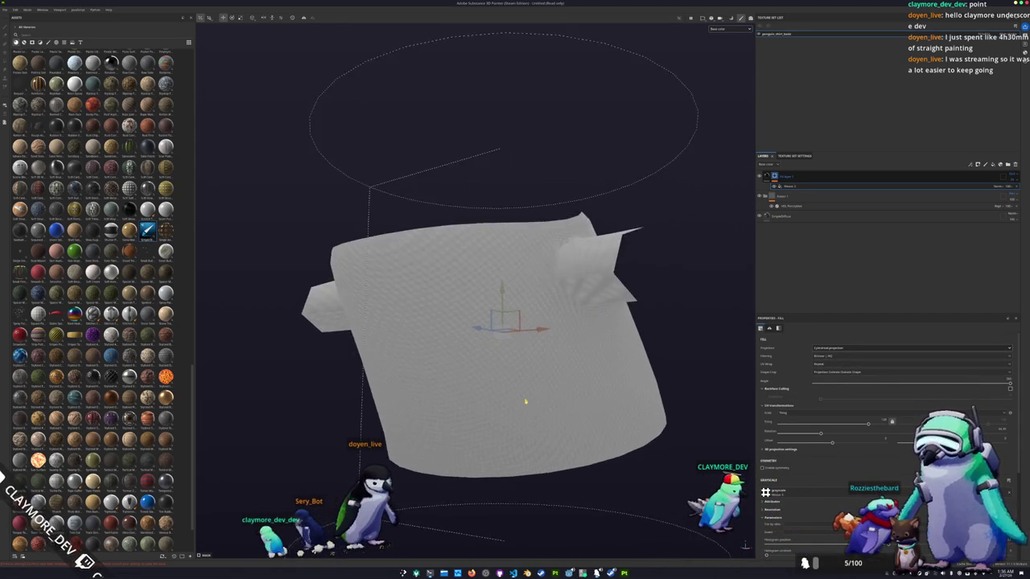
scroll(524, 402, "up", 2)
mouse_move(524, 413)
left_mouse_down("alt")
mouse_move(538, 439)
mouse_move(536, 348)
left_mouse_up("alt")
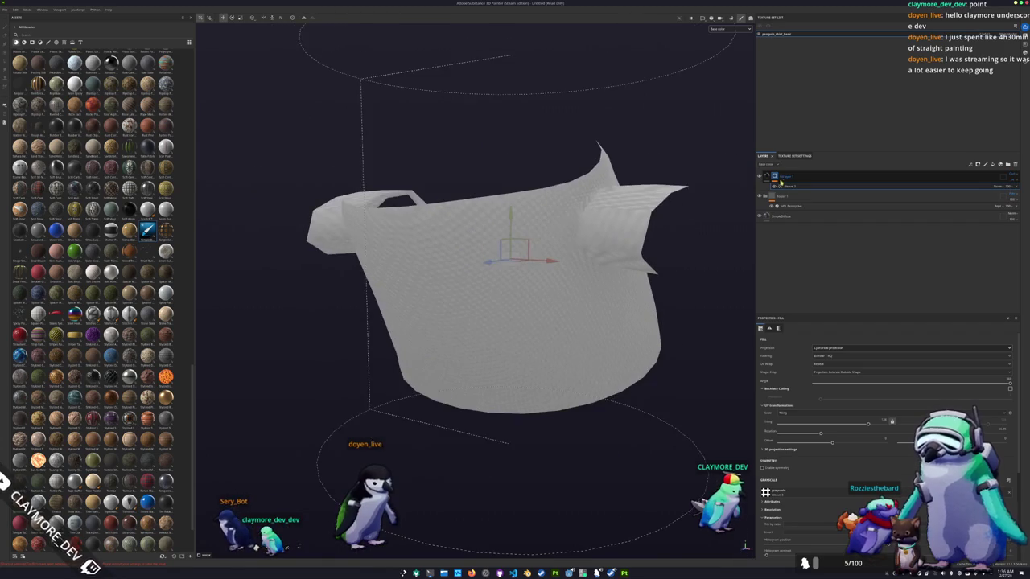
right_click(778, 177)
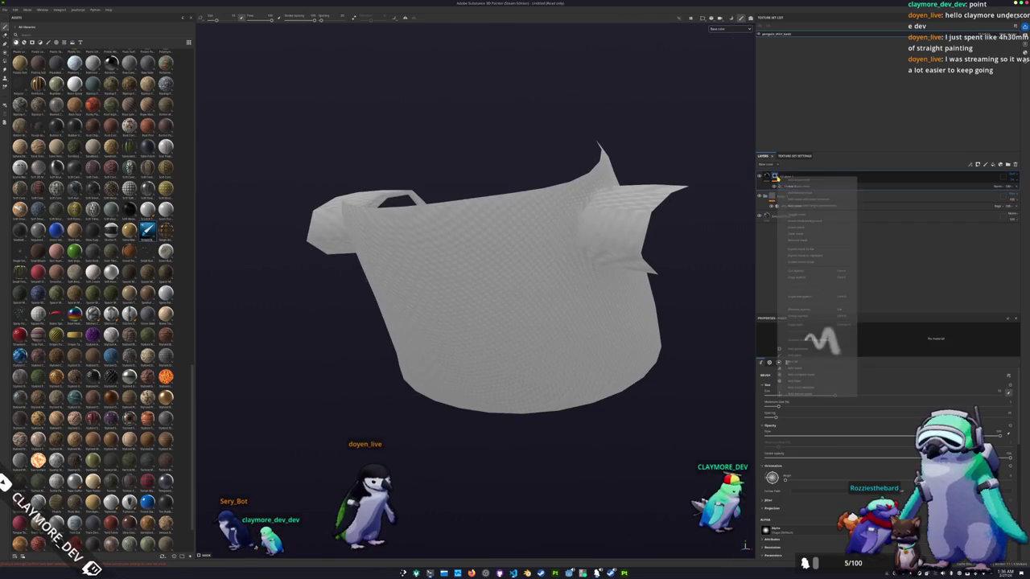
left_click(796, 364)
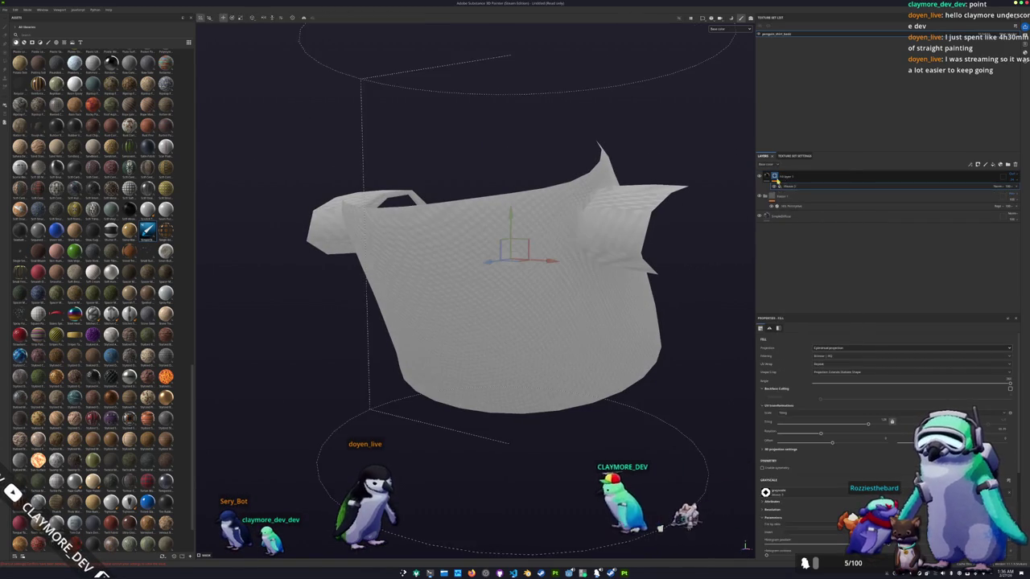
- Add a paint effect to the layer and polygon-fill the right sleeve
right_click(777, 178)
left_click(794, 356)
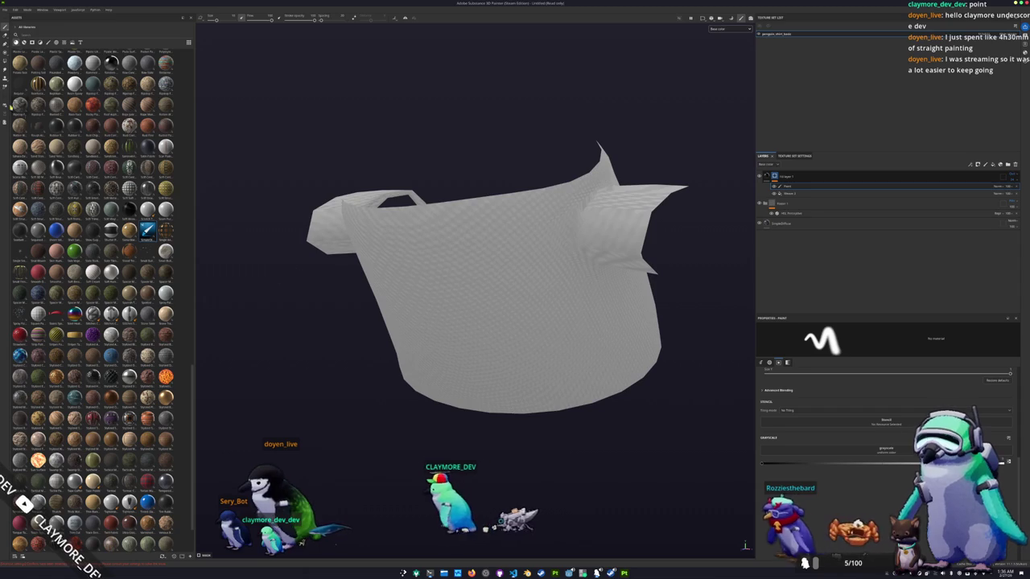
key("3")
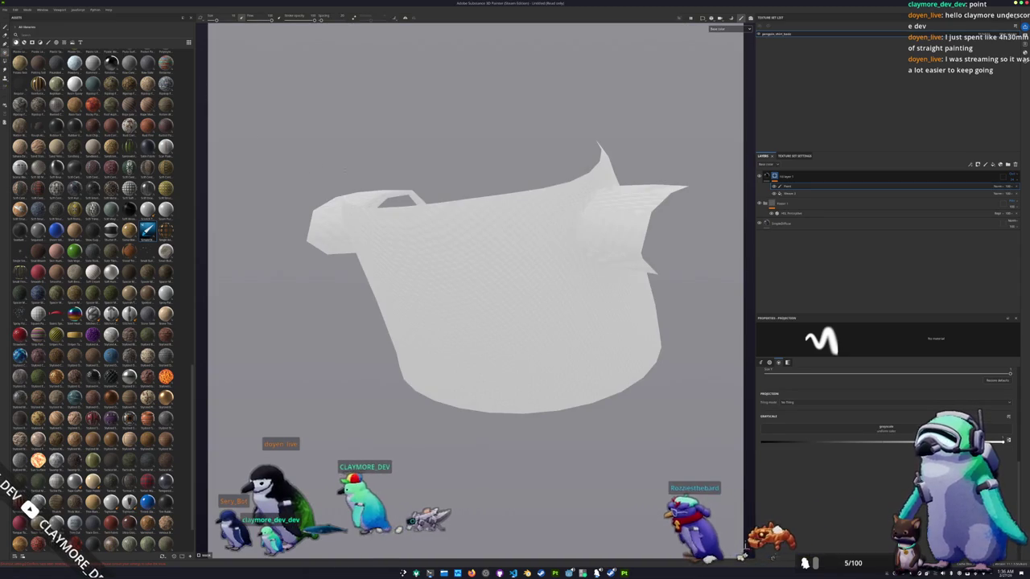
key("4")
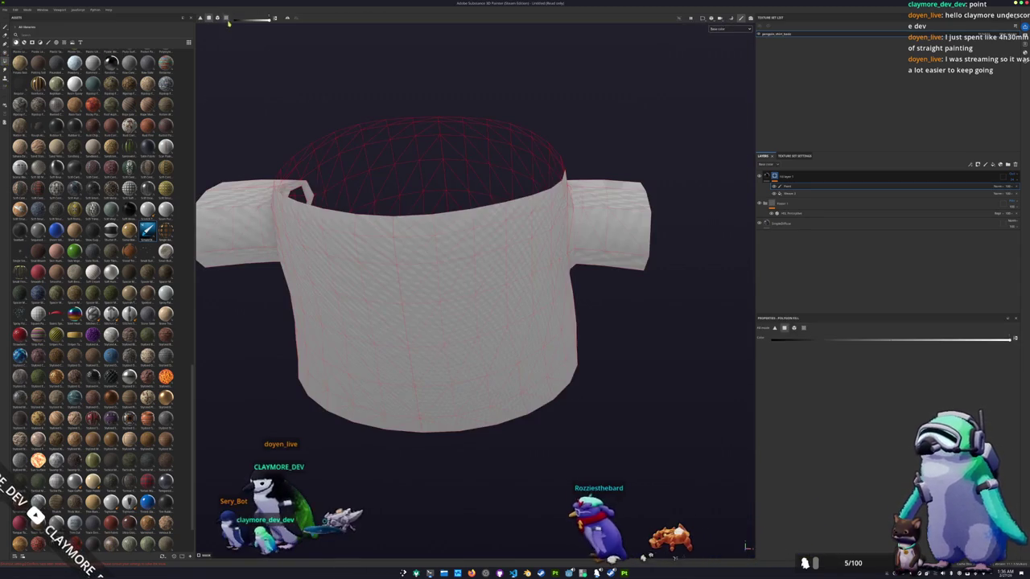
left_click_drag(521, 281, 569, 227, "alt")
mouse_move(674, 279)
left_mouse_down()
mouse_move(589, 174)
mouse_move(667, 230)
left_mouse_up()
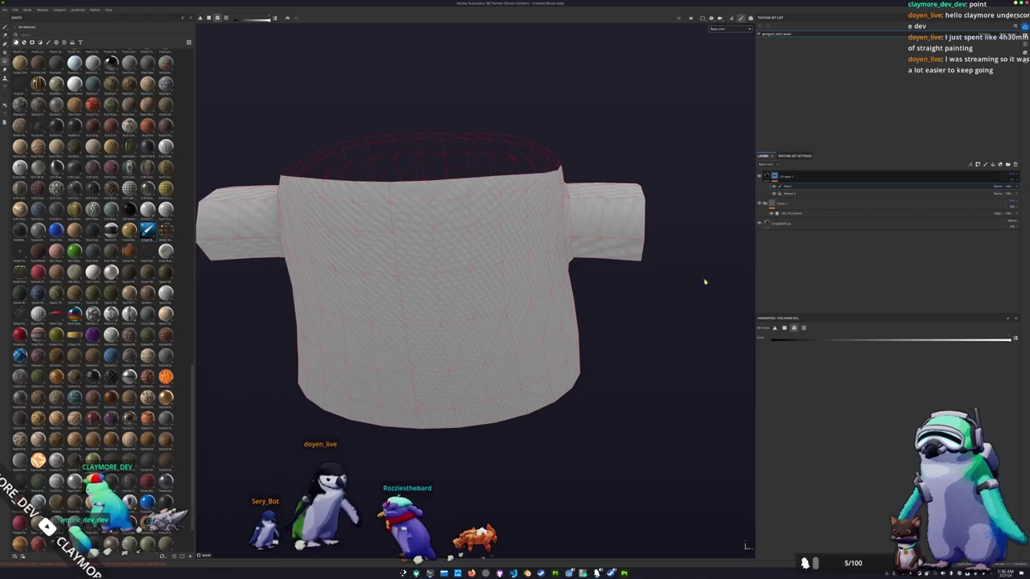
left_click_drag(668, 346, 650, 314, "alt")
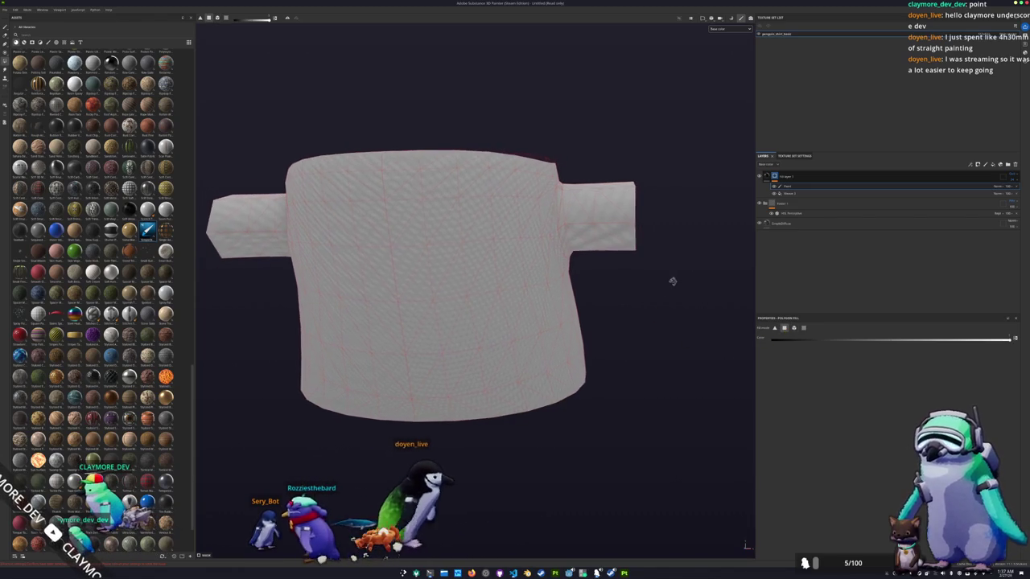
left_click_drag(675, 281, 595, 167)
- Inspect the filled sleeve from below and change the paint effect's blend mode
mouse_move(524, 156)
left_mouse_down("alt")
mouse_move(568, 150)
mouse_move(574, 258)
mouse_move(580, 185)
mouse_move(581, 249)
left_mouse_up("alt")
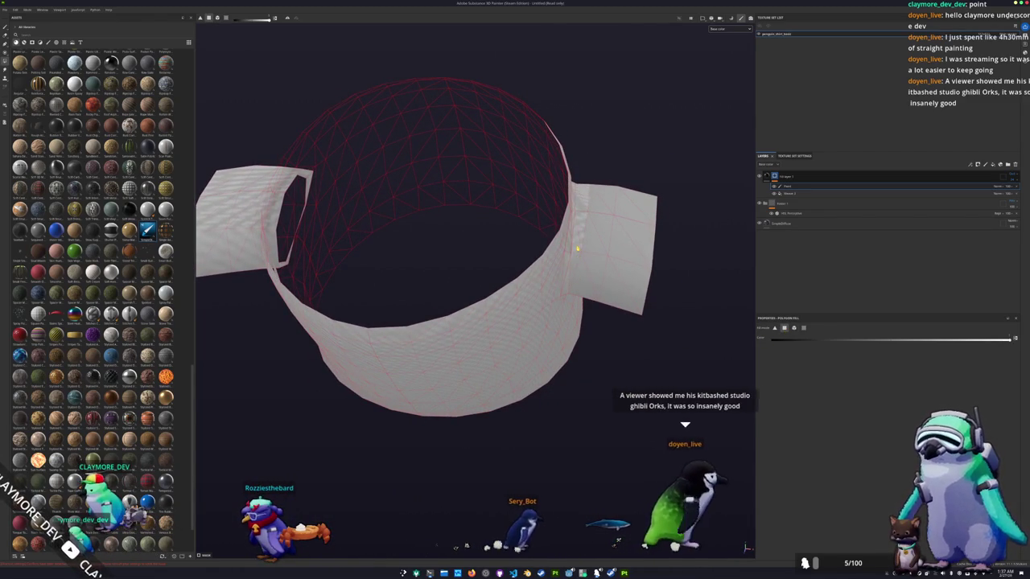
mouse_move(584, 205)
left_mouse_down("alt")
mouse_move(588, 158)
mouse_move(545, 217)
left_mouse_up("alt")
scroll(426, 305, "up", 3)
mouse_move(426, 305)
left_mouse_down("alt")
mouse_move(520, 310)
mouse_move(596, 245)
left_mouse_up("alt")
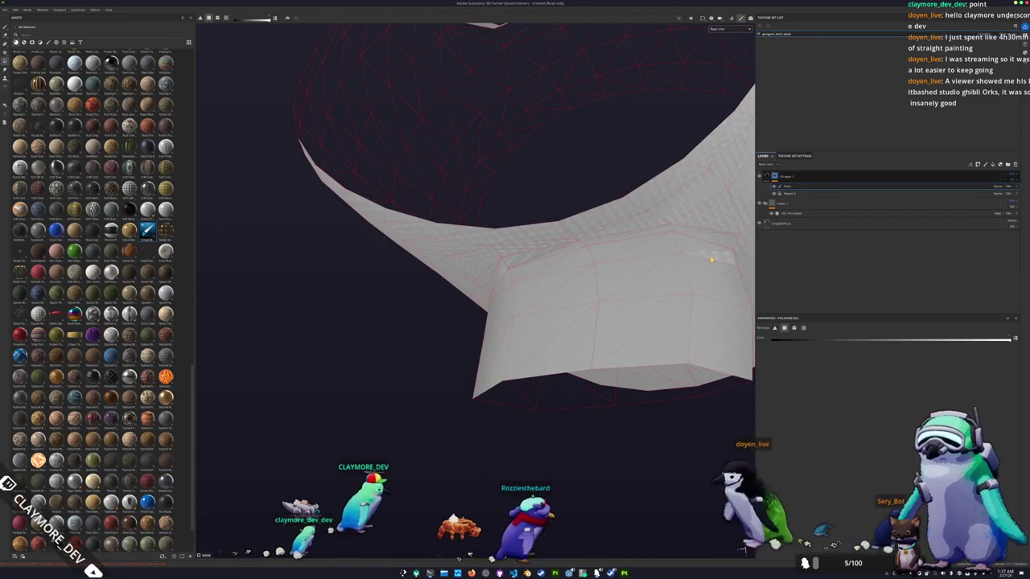
mouse_move(688, 234)
left_mouse_down("alt")
mouse_move(634, 225)
mouse_move(563, 241)
left_mouse_up("alt")
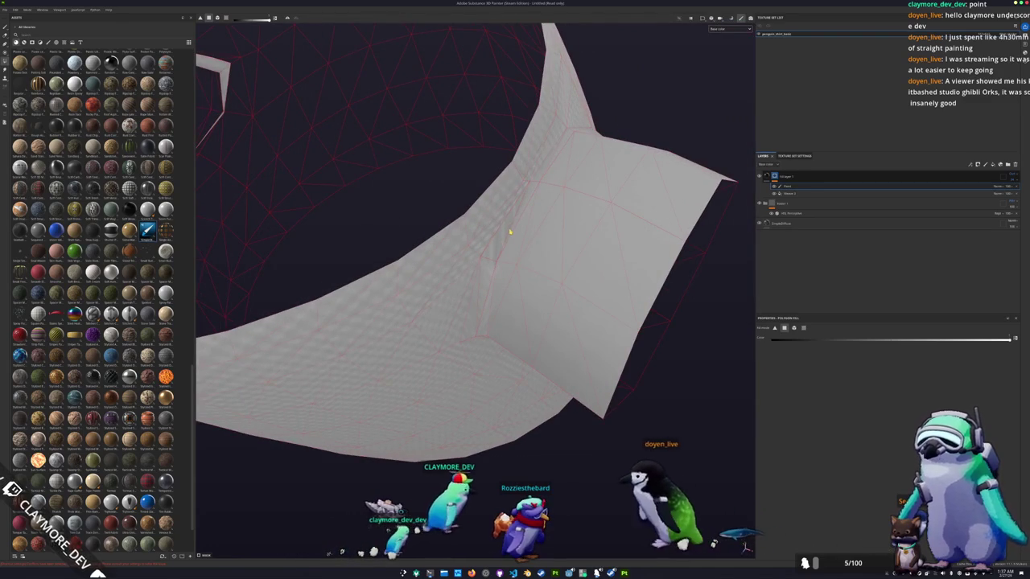
mouse_move(497, 251)
left_mouse_down("alt")
mouse_move(487, 329)
mouse_move(488, 243)
mouse_move(483, 260)
mouse_move(379, 131)
mouse_move(451, 241)
mouse_move(510, 370)
mouse_move(473, 338)
left_mouse_up("alt")
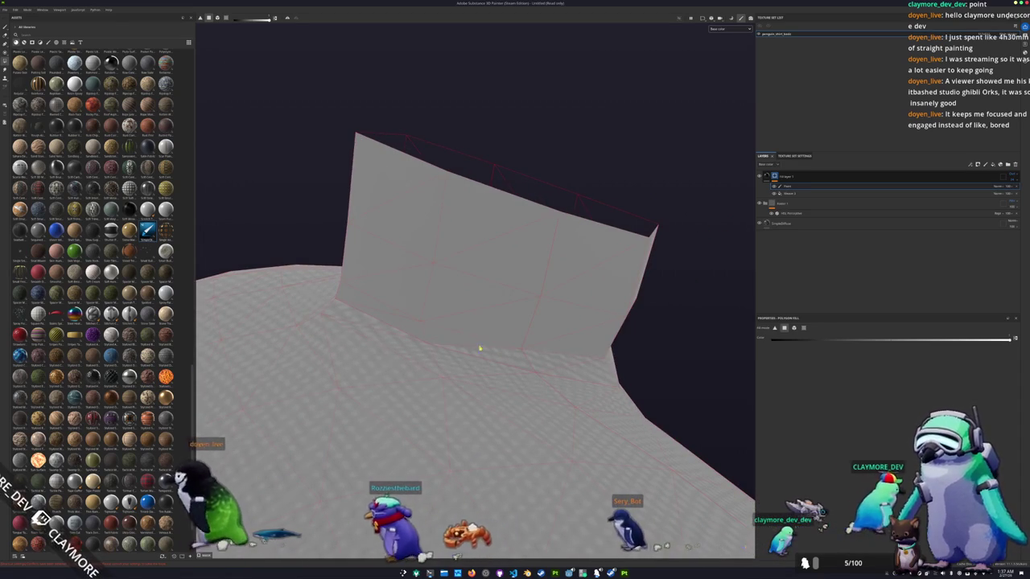
mouse_move(591, 367)
left_mouse_down("alt")
mouse_move(510, 168)
mouse_move(405, 404)
left_mouse_up("alt")
mouse_move(467, 288)
left_mouse_down("alt")
mouse_move(451, 298)
mouse_move(425, 361)
mouse_move(437, 437)
mouse_move(440, 373)
mouse_move(516, 337)
mouse_move(481, 292)
mouse_move(659, 366)
left_mouse_up("alt")
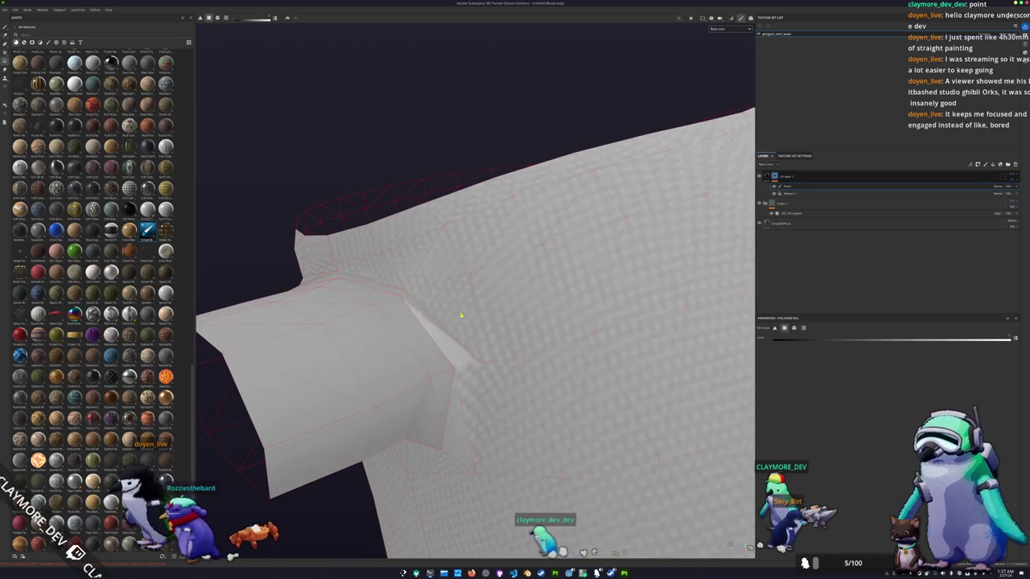
left_click(997, 187)
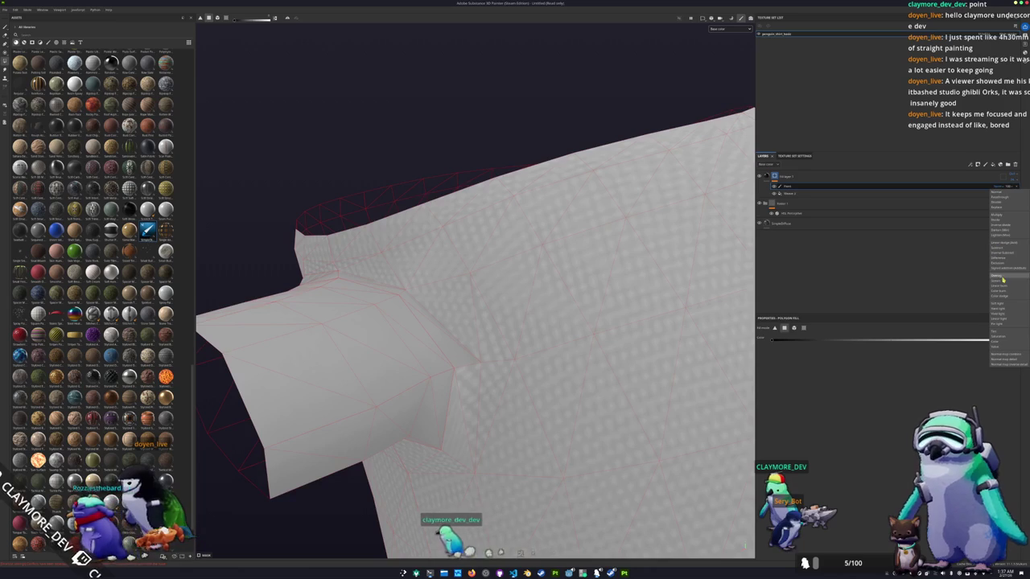
left_click(1003, 218)
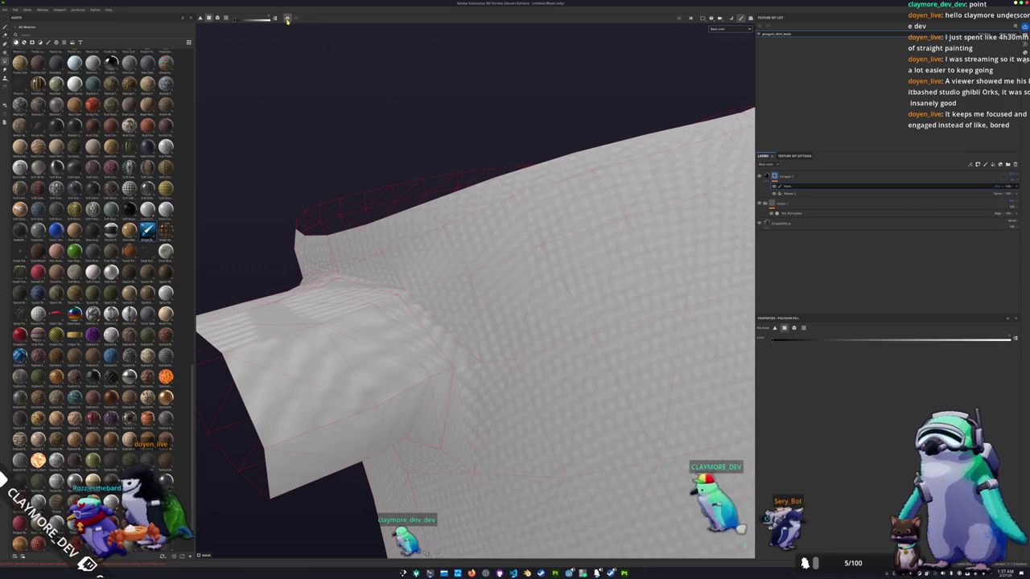
- Review the sleeve and collar from several angles, then duplicate the layer group with Ctrl+D
left_click_drag(387, 306, 432, 328, "alt")
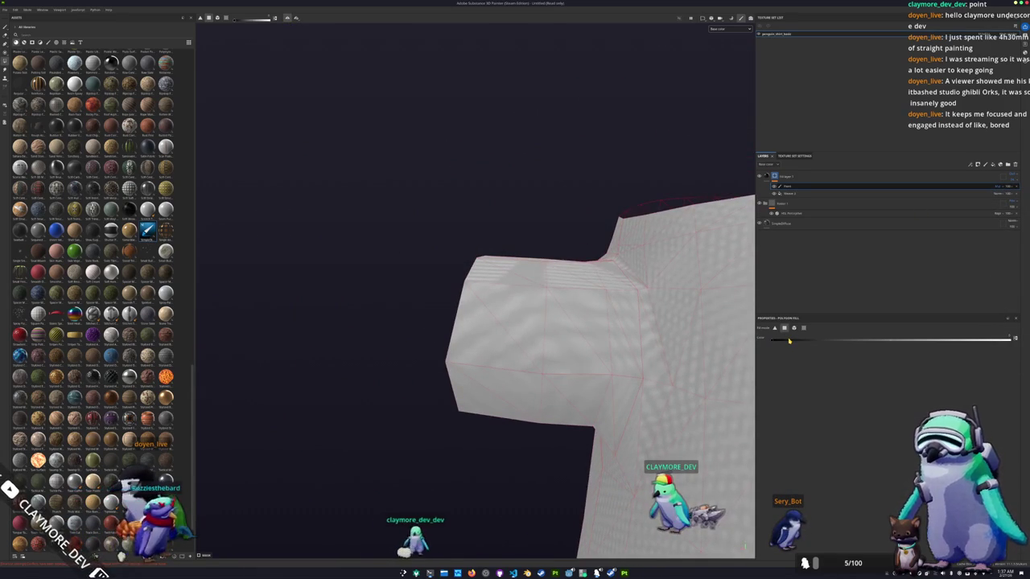
mouse_move(653, 349)
left_mouse_down("alt")
mouse_move(546, 221)
mouse_move(468, 322)
mouse_move(416, 294)
left_mouse_up("alt")
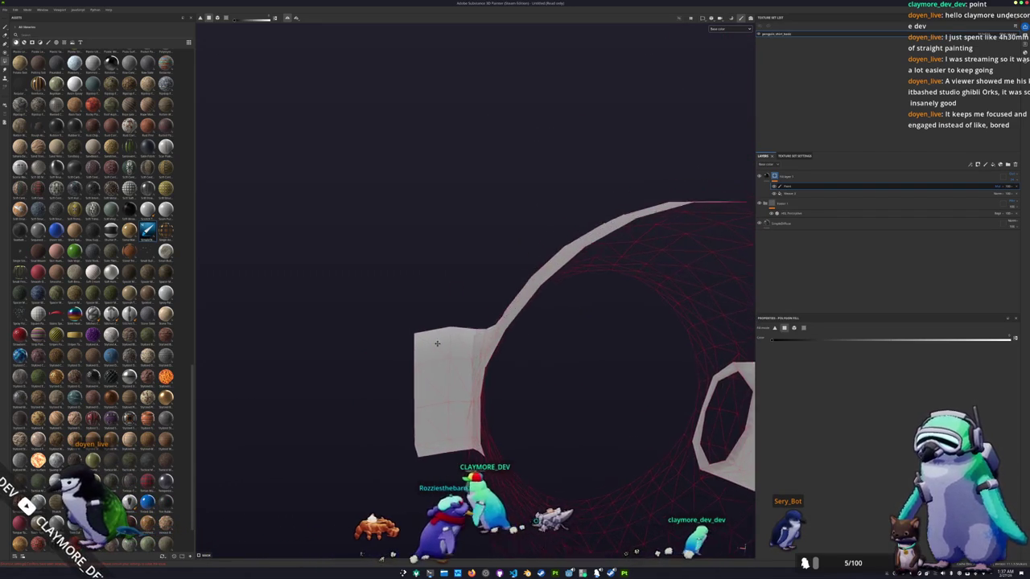
mouse_move(465, 460)
left_mouse_down("alt")
mouse_move(485, 376)
mouse_move(604, 310)
mouse_move(543, 317)
mouse_move(497, 344)
left_mouse_up("alt")
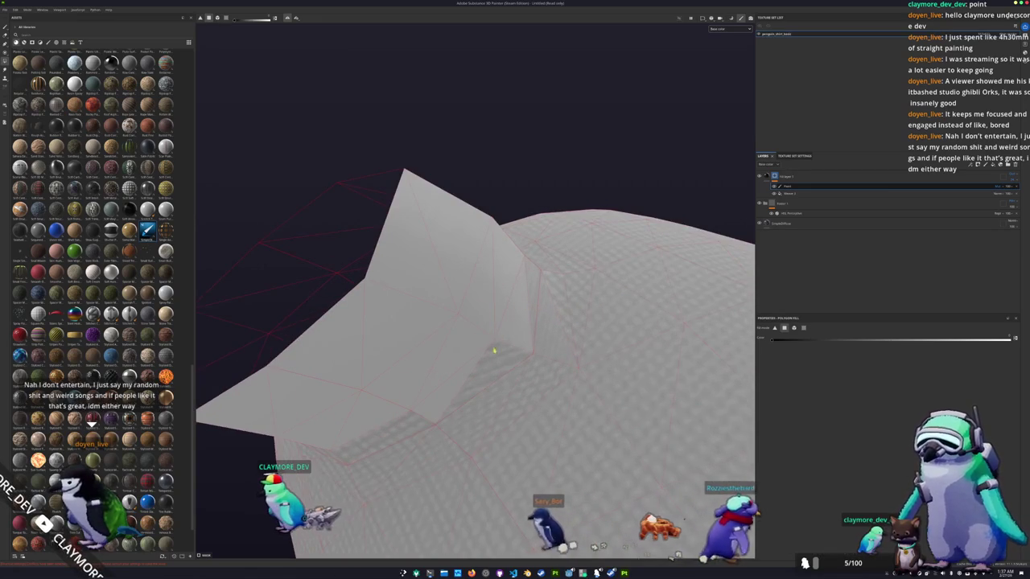
mouse_move(467, 380)
left_mouse_down("alt")
mouse_move(547, 225)
mouse_move(547, 302)
left_mouse_up("alt")
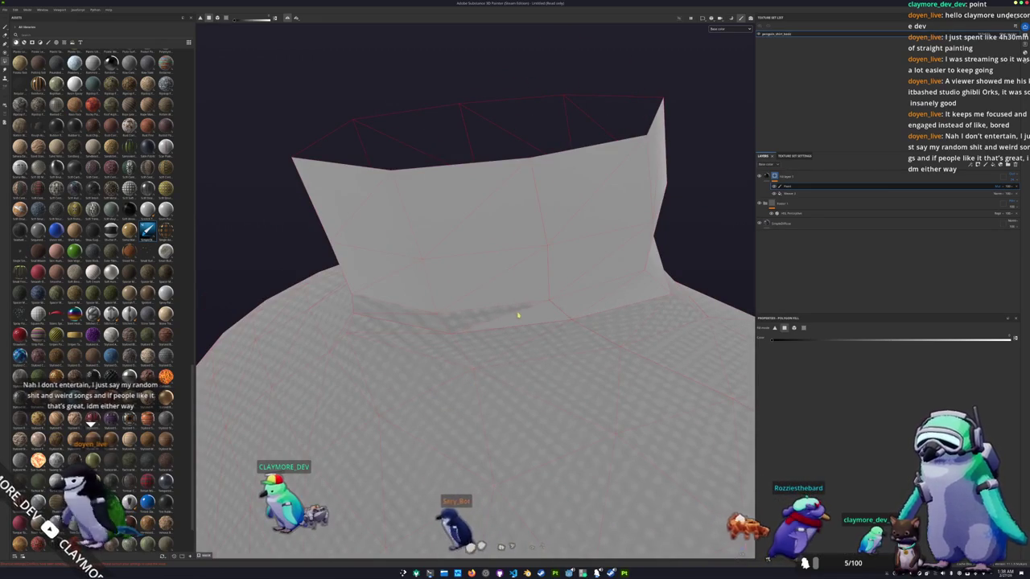
mouse_move(330, 242)
left_mouse_down("alt")
mouse_move(526, 352)
mouse_move(448, 280)
mouse_move(386, 293)
left_mouse_up("alt")
mouse_move(399, 255)
left_mouse_down("alt")
mouse_move(414, 301)
mouse_move(418, 283)
left_mouse_up("alt")
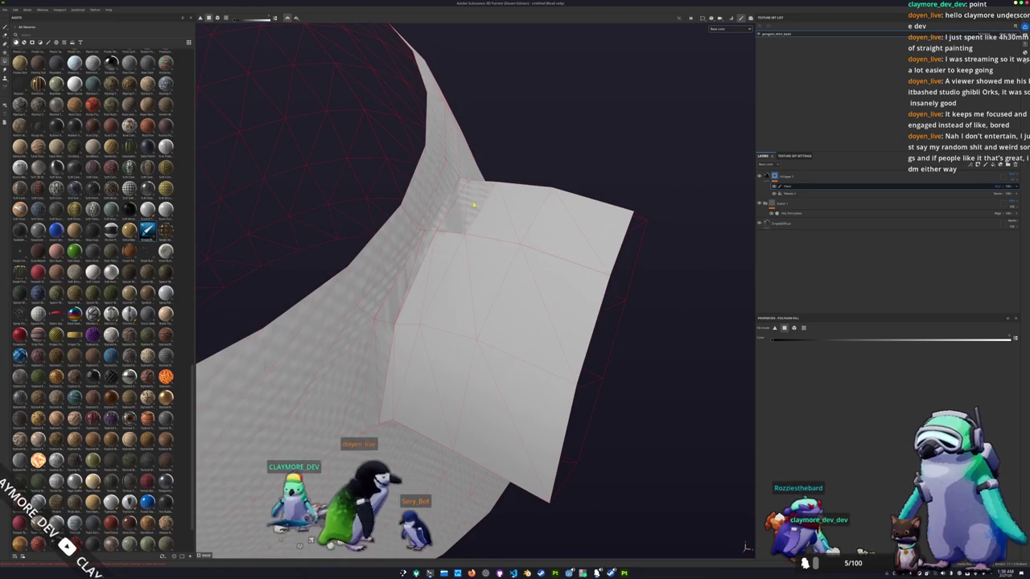
mouse_move(473, 206)
left_mouse_down("alt")
mouse_move(361, 232)
mouse_move(367, 272)
mouse_move(322, 327)
mouse_move(457, 313)
left_mouse_up("alt")
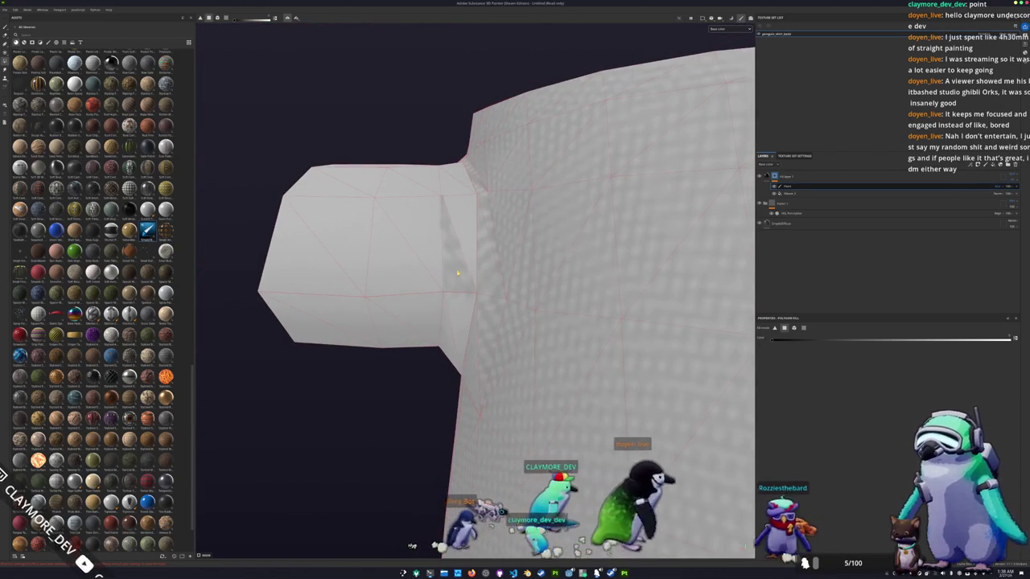
key("f")
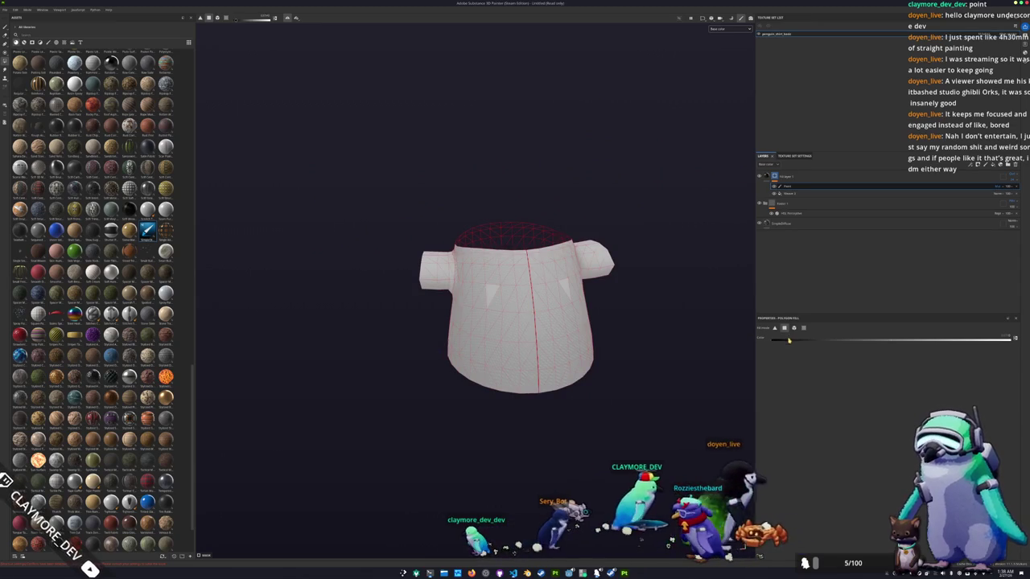
mouse_move(552, 410)
left_mouse_down("alt")
mouse_move(382, 330)
mouse_move(557, 371)
left_mouse_up("alt")
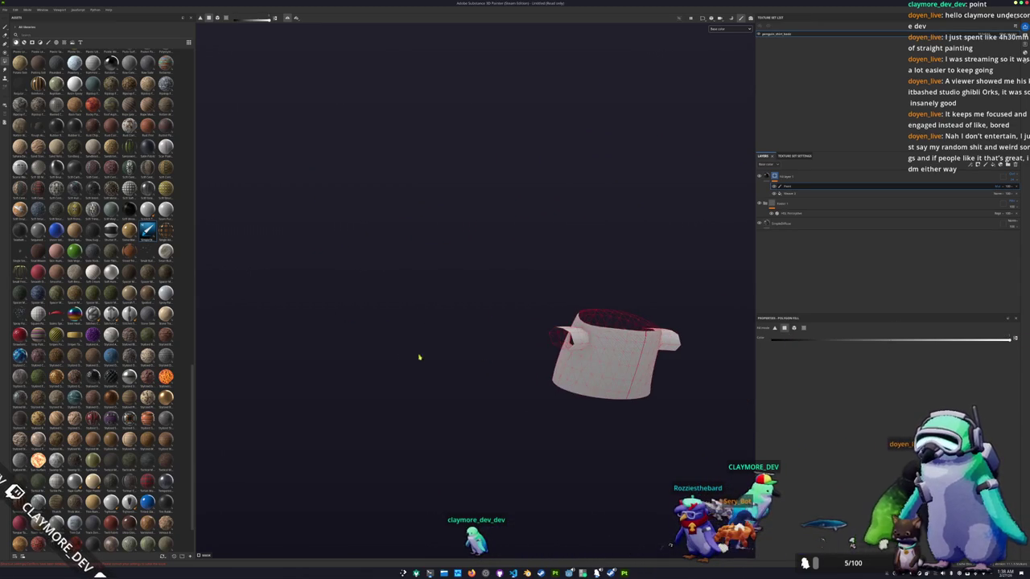
mouse_move(438, 395)
left_mouse_down("alt")
mouse_move(437, 359)
mouse_move(451, 432)
mouse_move(470, 386)
left_mouse_up("alt")
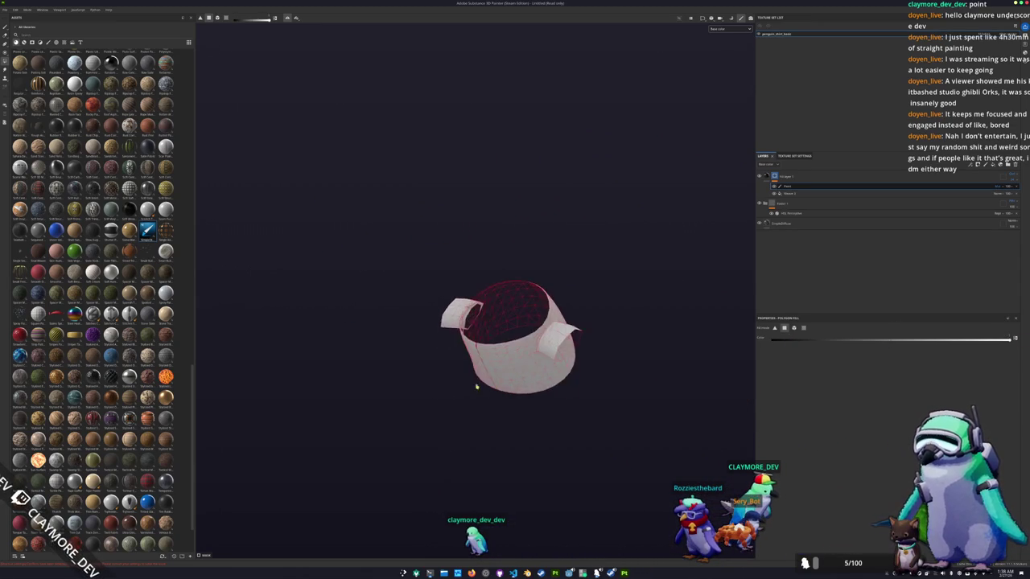
scroll(540, 422, "up", 3)
left_click_drag(540, 422, 524, 400, "alt")
left_click_drag(527, 339, 697, 276, "alt")
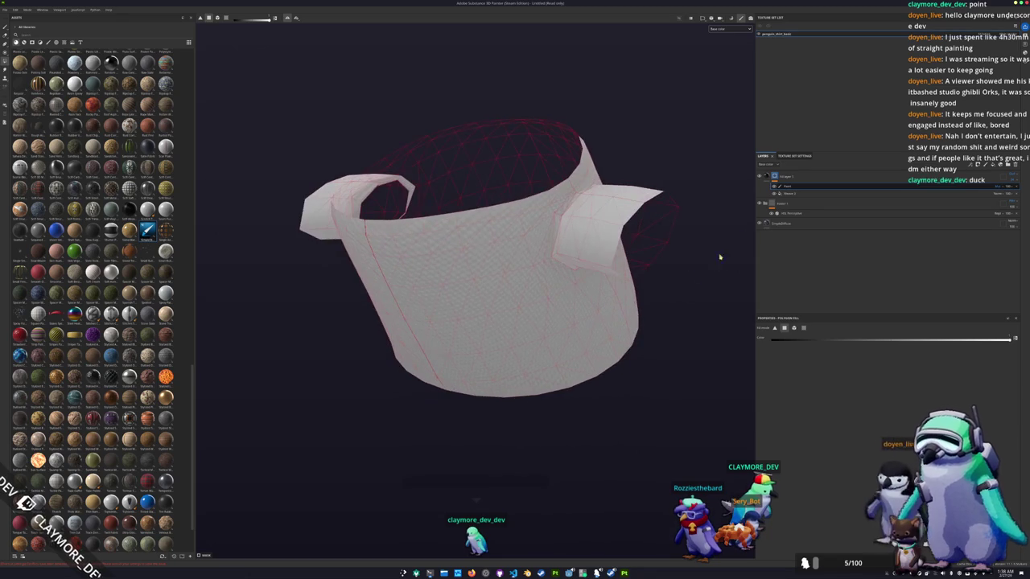
key("ctrl+d")
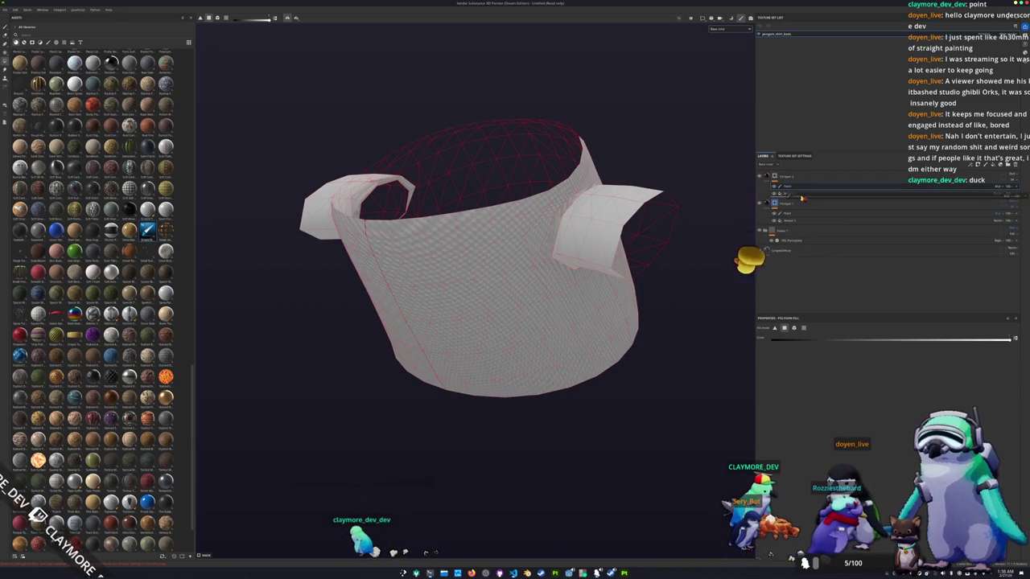
- Move the mask above the paint in Fill layer 1 and add a filter effect to the top layer
left_click_drag(801, 197, 793, 184)
right_click(775, 178)
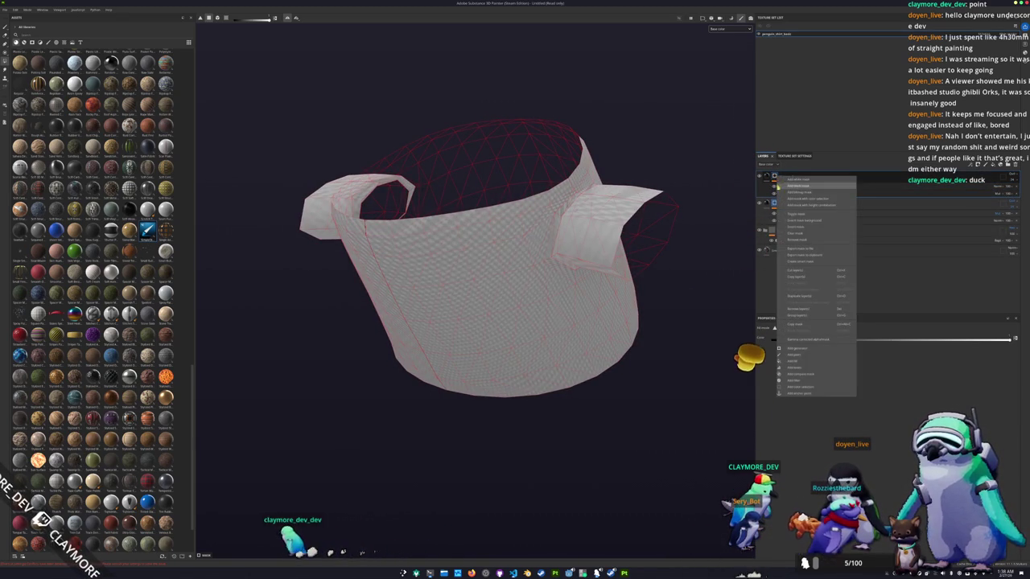
left_click(793, 381)
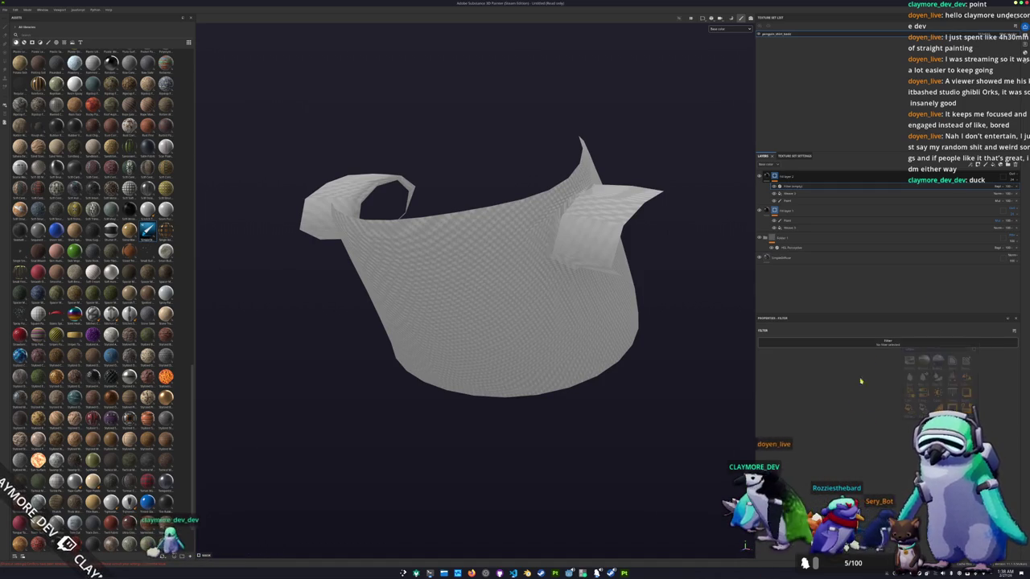
- Add a Levels effect with output at its lowest and select the fill's projection settings
right_click(774, 176)
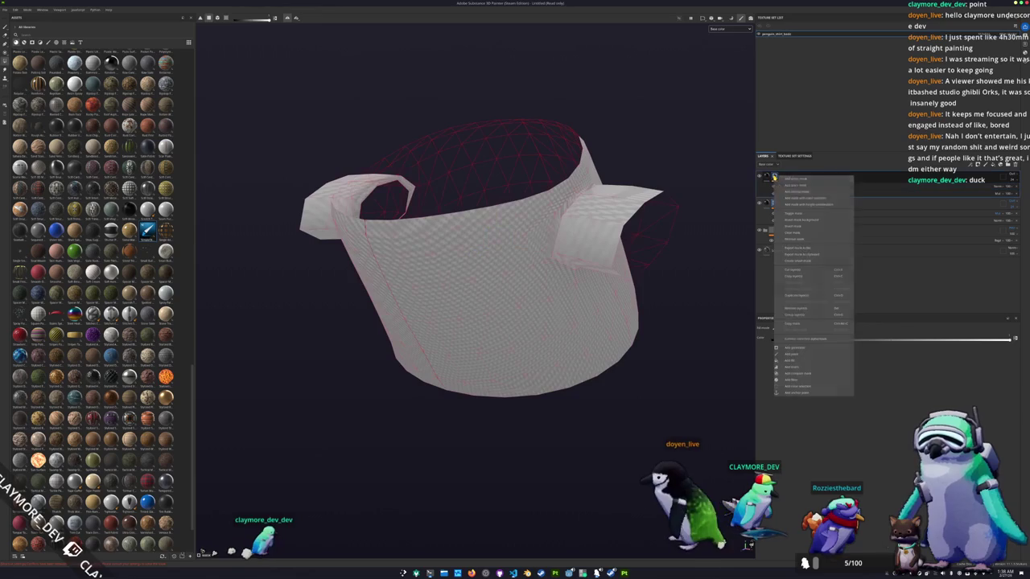
left_click(797, 367)
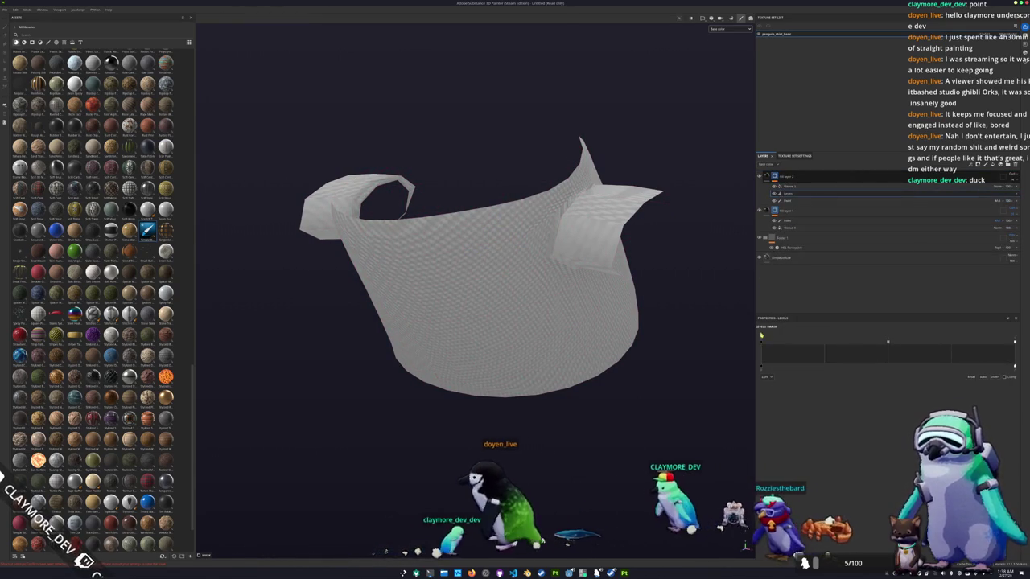
left_click(971, 379)
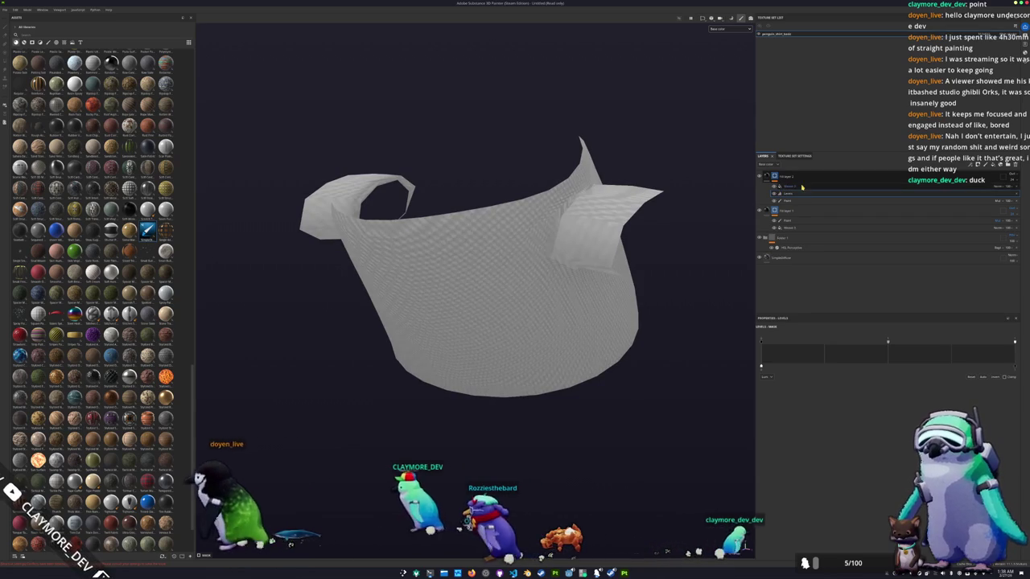
left_click(775, 186)
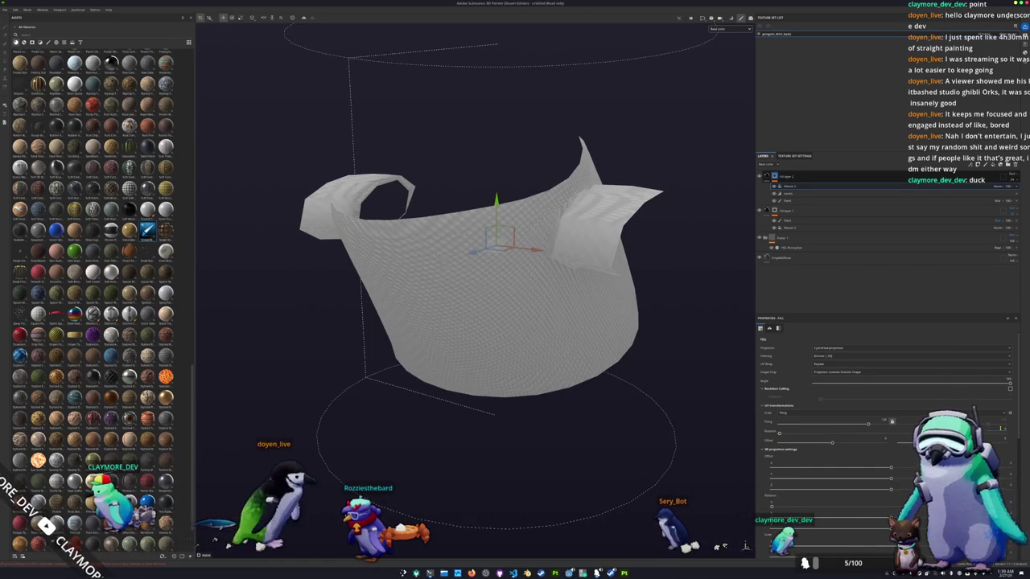
- Rotate the cylindrical projection on two axes, then review the Levels and polygon-fill entries
scroll(898, 459, "down", 2)
left_click_drag(775, 472, 800, 477)
left_click_drag(866, 474, 891, 473)
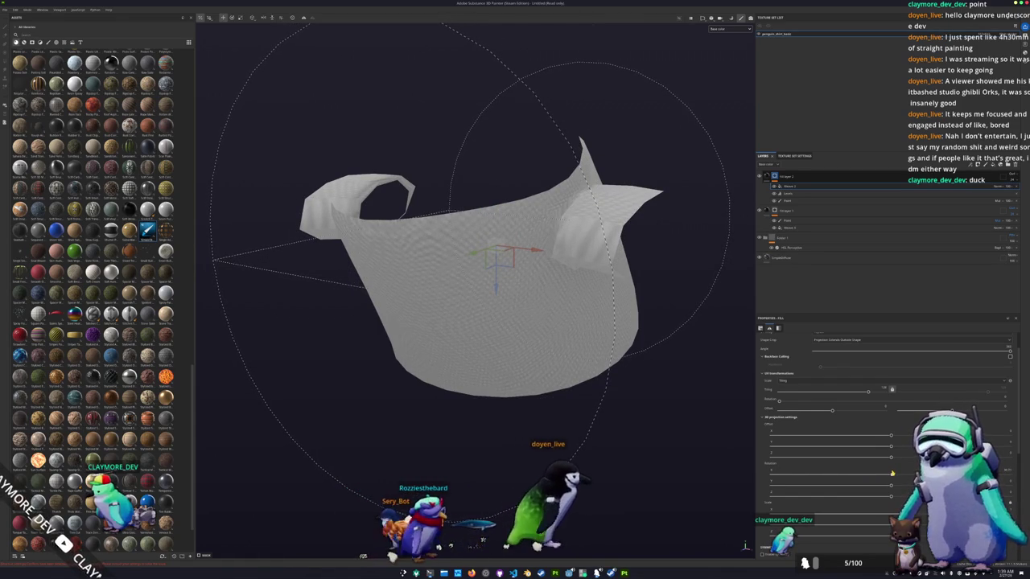
mouse_move(890, 485)
left_mouse_down()
mouse_move(909, 485)
mouse_move(905, 497)
mouse_move(932, 486)
left_mouse_up()
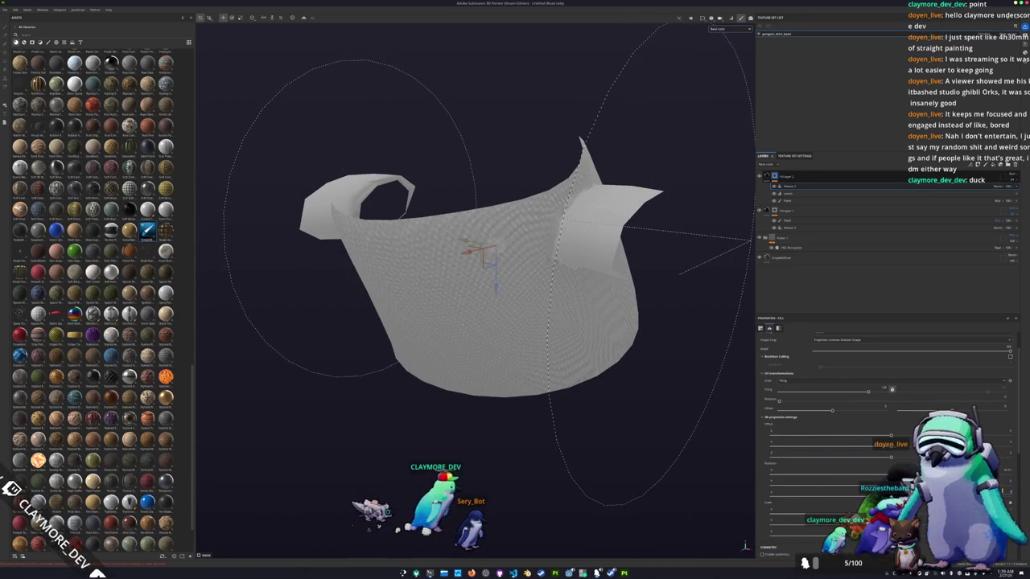
mouse_move(450, 362)
left_mouse_down("alt")
mouse_move(524, 442)
mouse_move(617, 409)
left_mouse_up("alt")
scroll(617, 410, "up", 5)
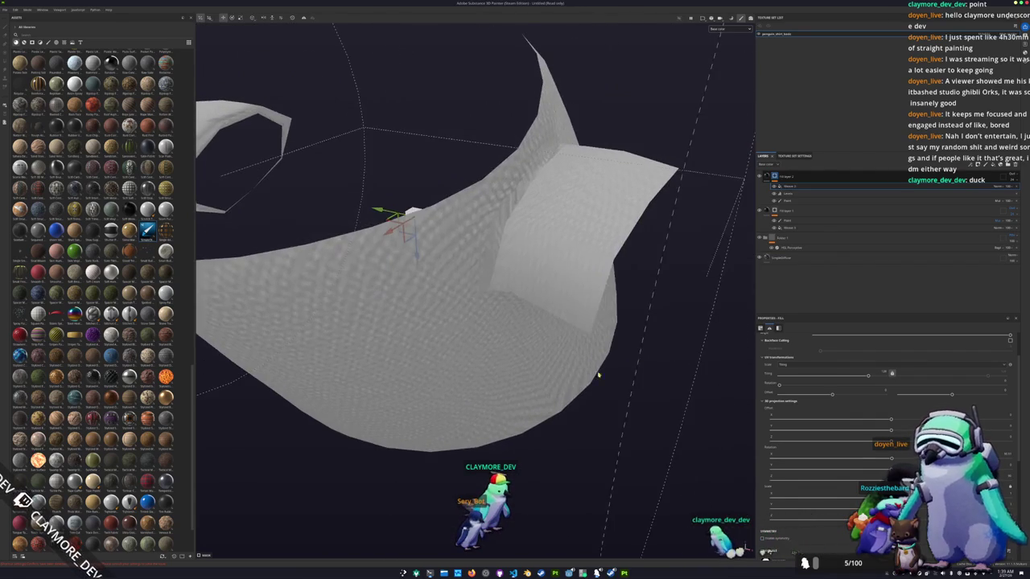
left_click(961, 196)
left_click(953, 203)
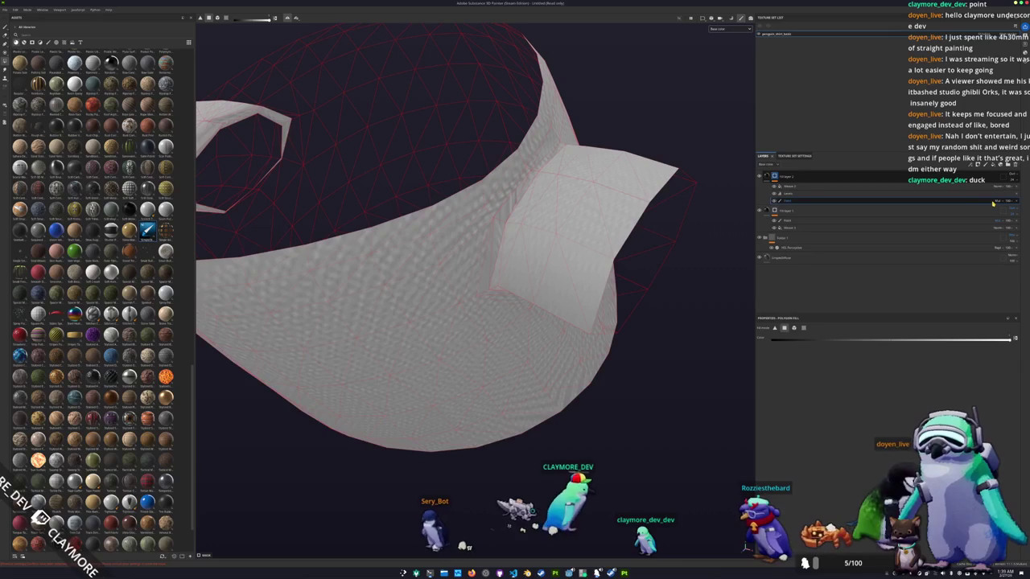
- Keep the paint entry at Normal and give the mask entry a different blend mode
scroll(656, 354, "down", 5)
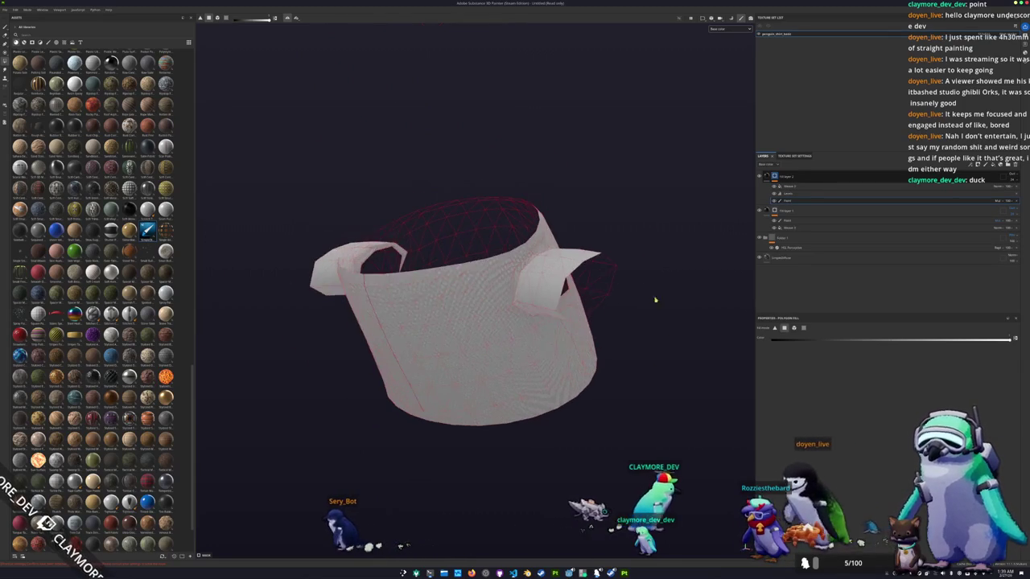
left_click(855, 190)
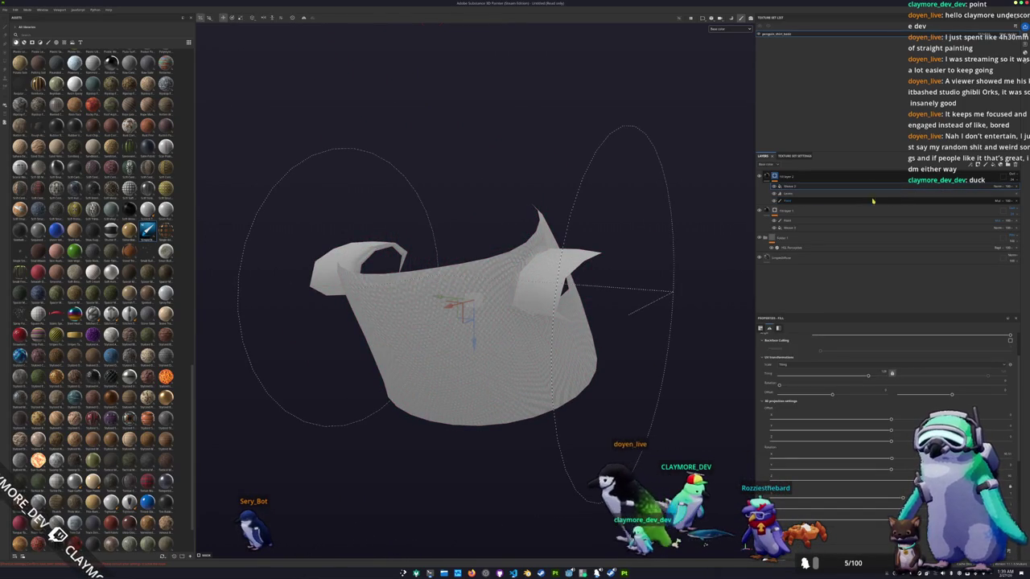
left_click(996, 201)
left_click(1000, 207)
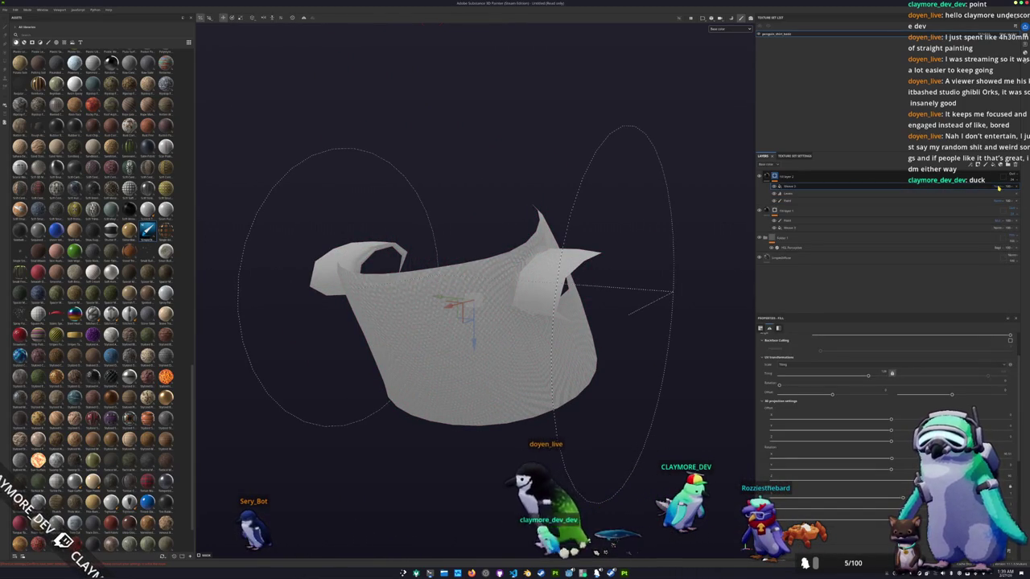
left_click(998, 187)
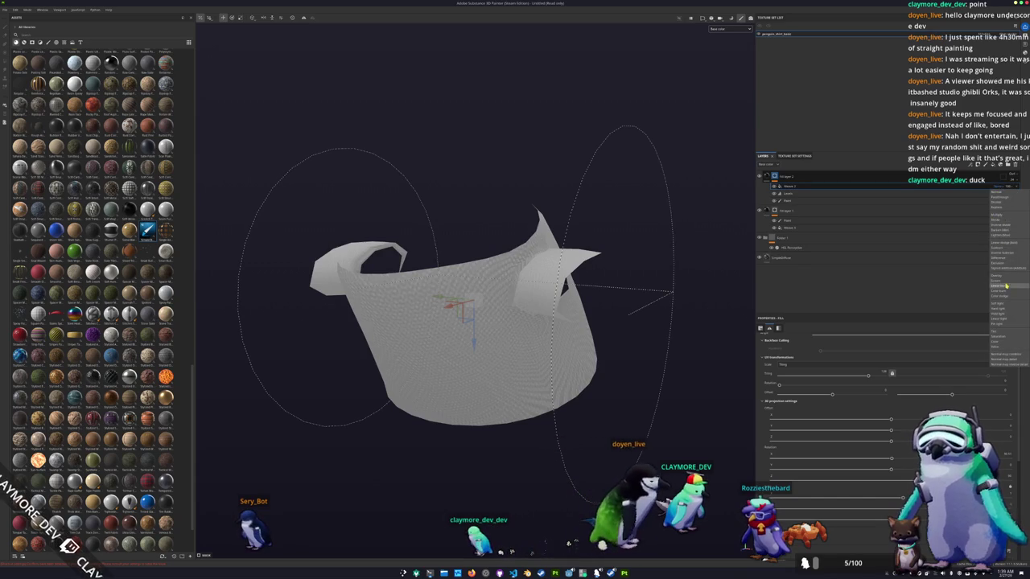
left_click(1002, 215)
- Check the shirt and delete the unwanted sub-layer from the top fill
scroll(676, 292, "up", 1)
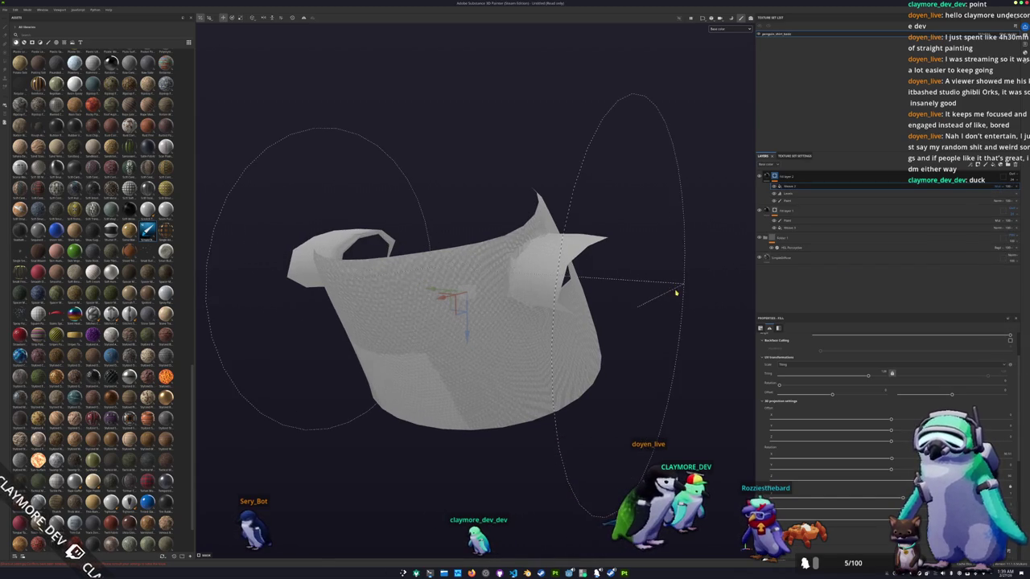
mouse_move(676, 294)
left_mouse_down("alt")
mouse_move(679, 283)
mouse_move(642, 297)
mouse_move(667, 301)
mouse_move(625, 279)
mouse_move(609, 292)
mouse_move(755, 221)
left_mouse_up("alt")
scroll(673, 300, "up", 3)
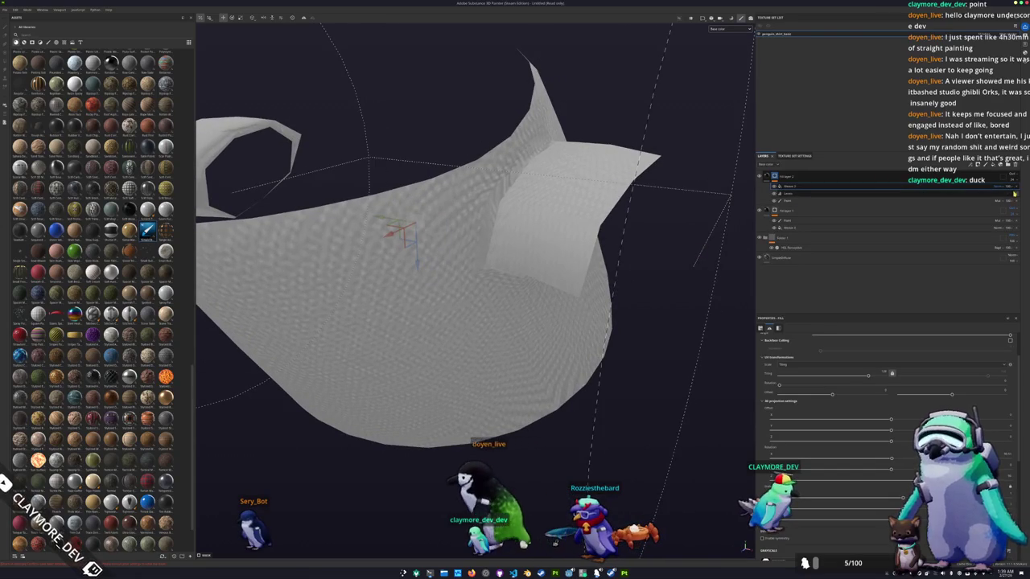
left_click(1014, 194)
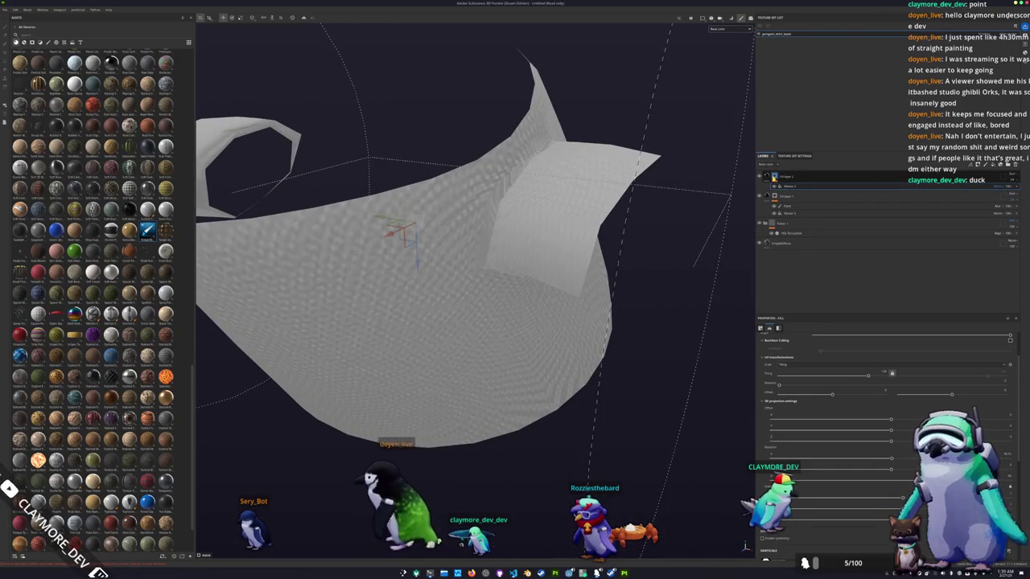
right_click(773, 176)
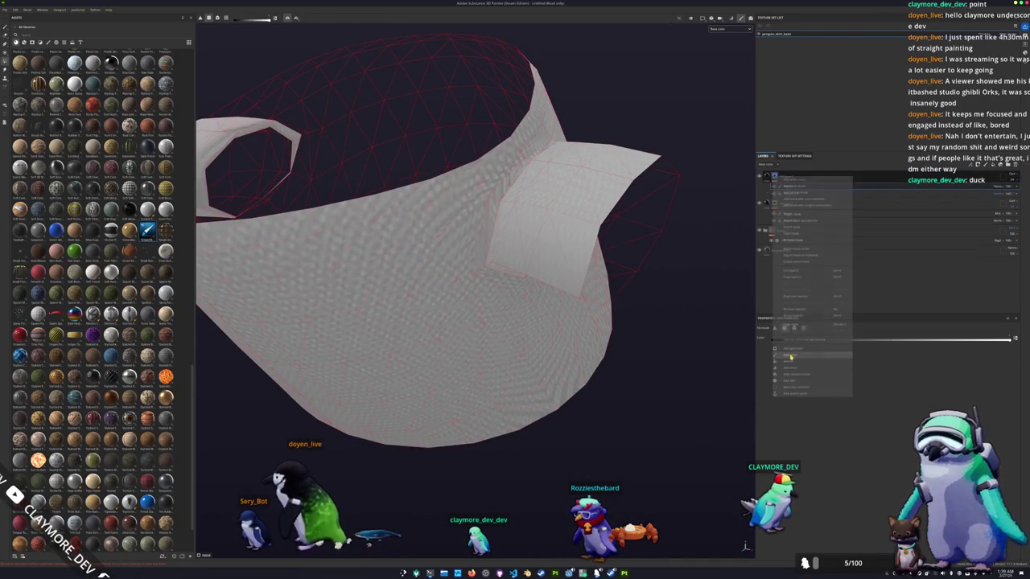
- Add a polygon-fill mask covering the shirt and sleeve faces and set the paint blend mode
left_click(789, 354)
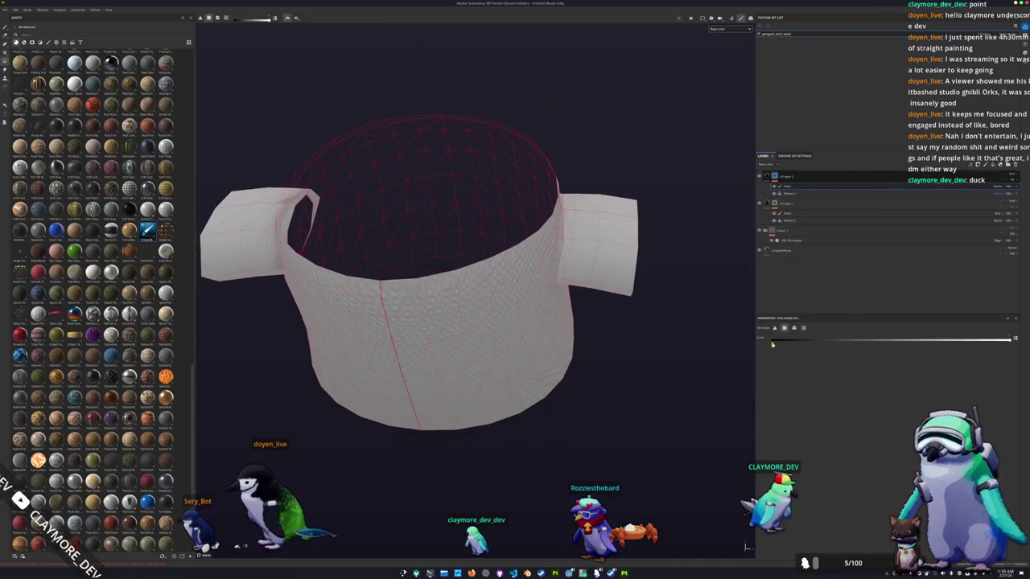
scroll(609, 359, "down", 2)
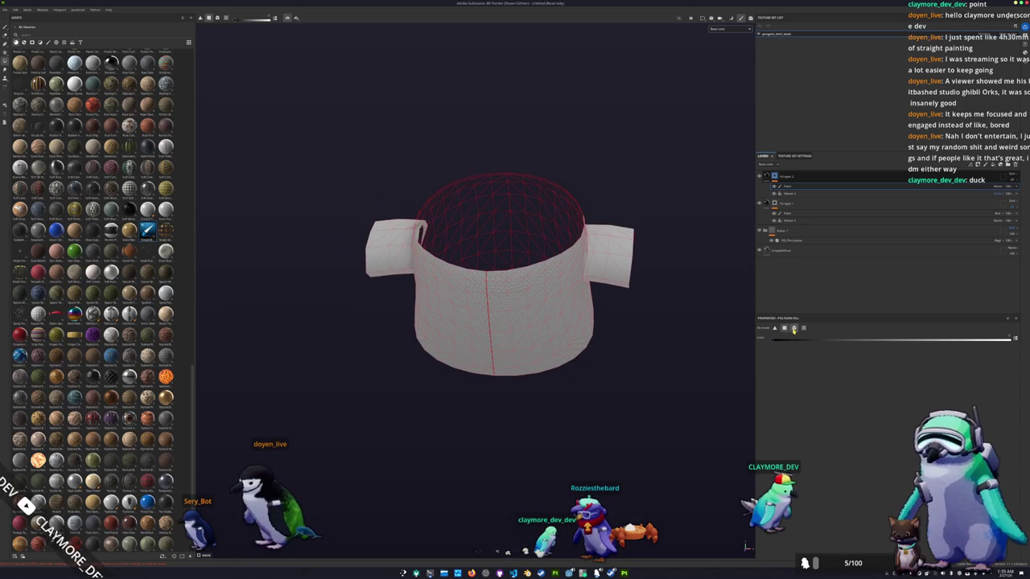
left_click_drag(635, 366, 284, 95)
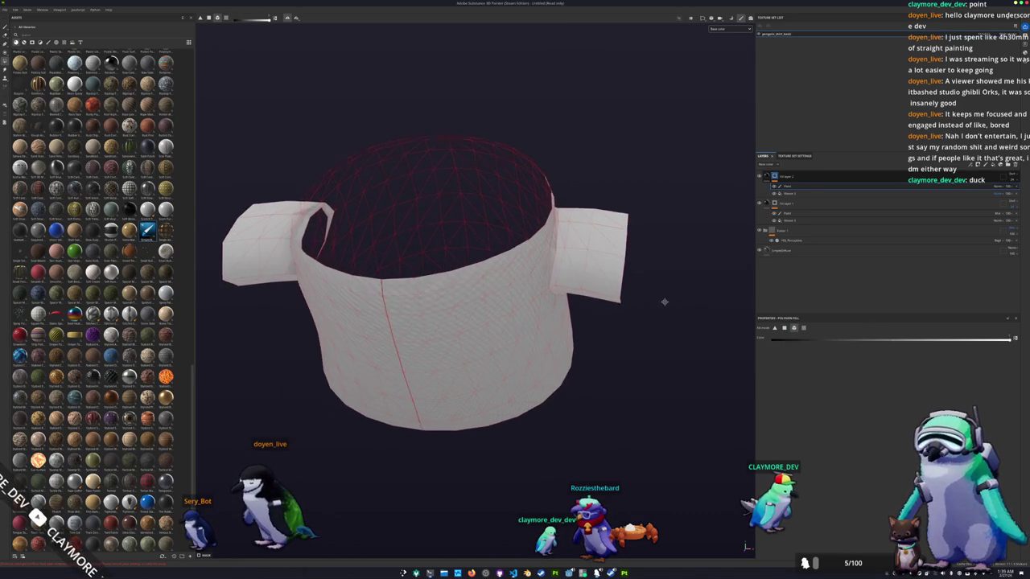
left_click_drag(666, 347, 594, 235)
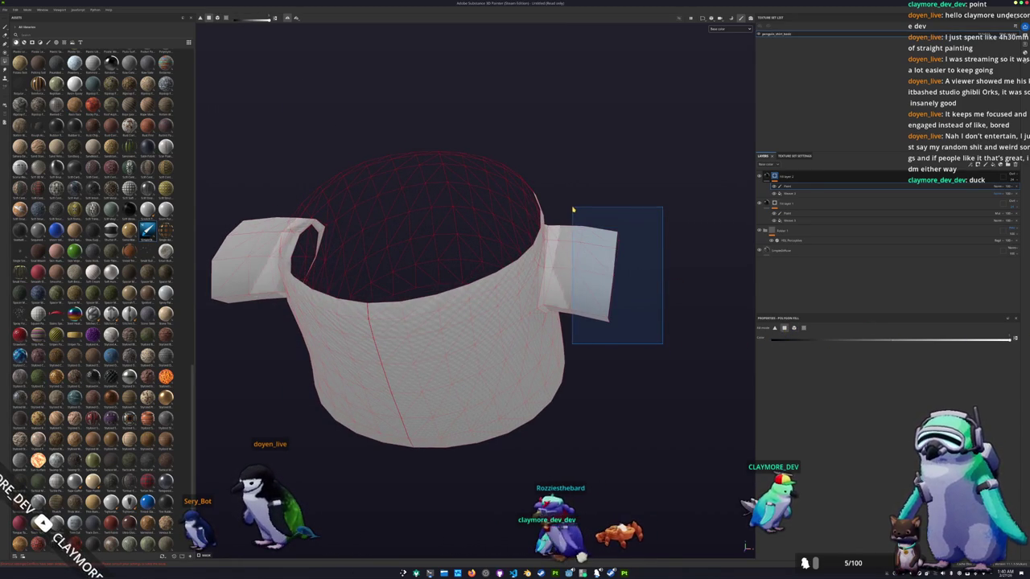
left_click(1008, 186)
left_click(998, 264)
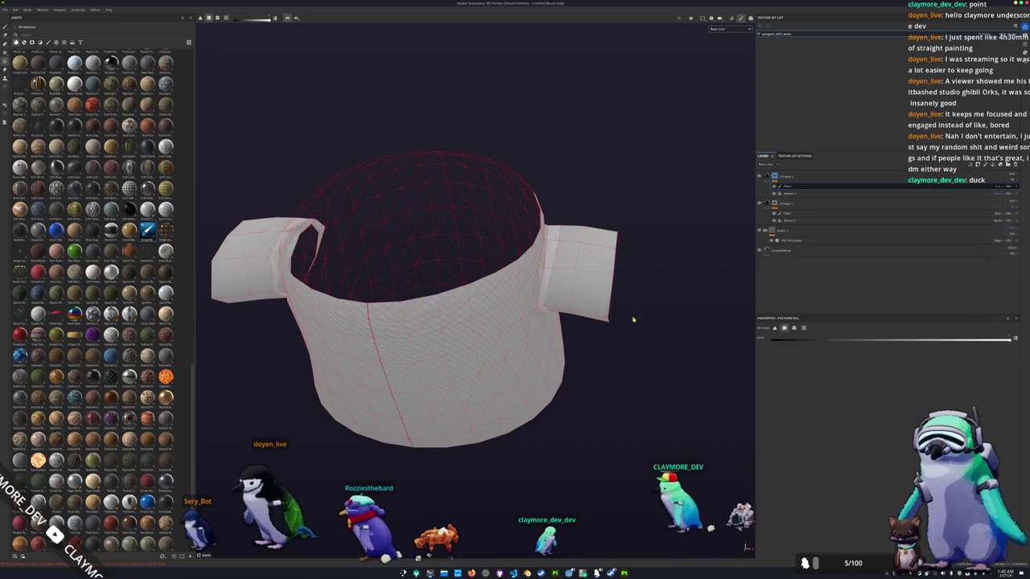
left_click_drag(515, 209, 524, 248, "alt")
scroll(546, 303, "up", 3)
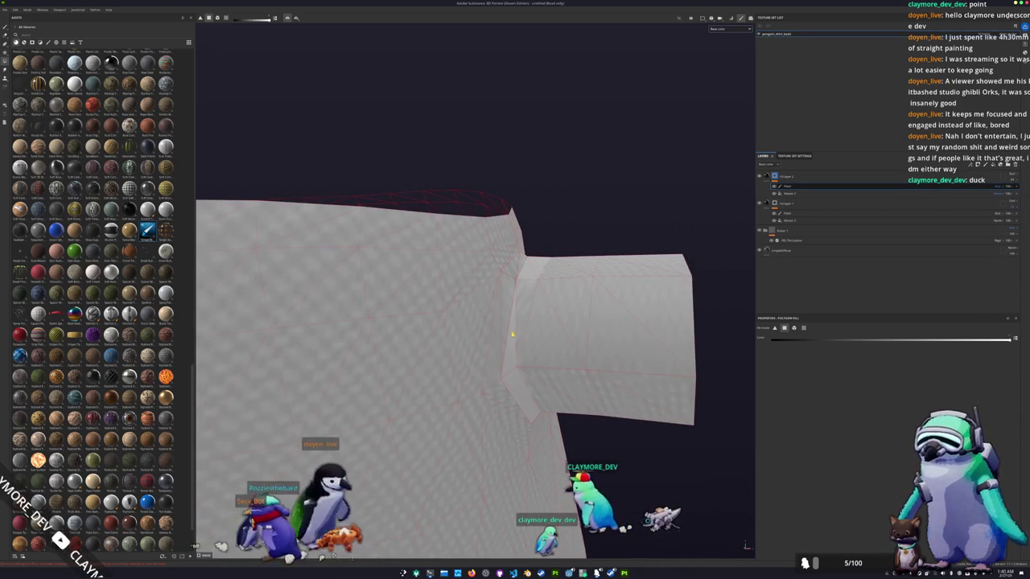
left_click_drag(535, 269, 440, 284, "alt")
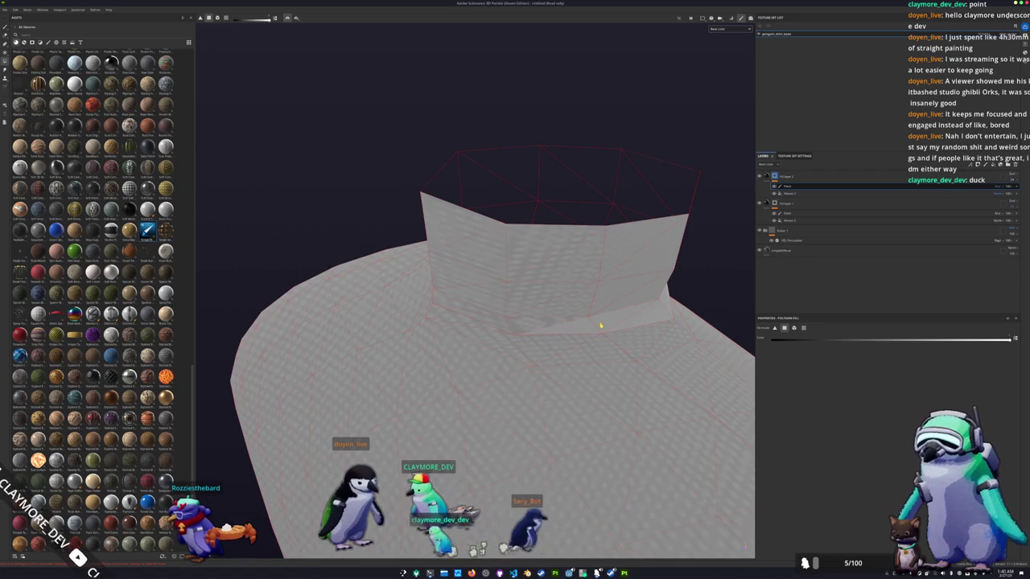
left_click_drag(644, 320, 578, 212, "alt")
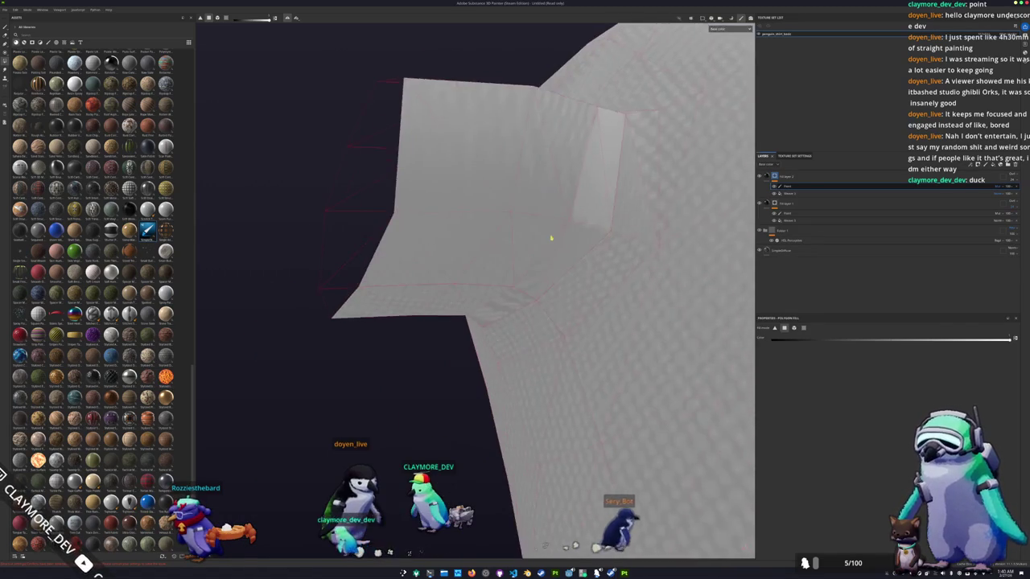
left_click_drag(578, 174, 573, 341, "alt")
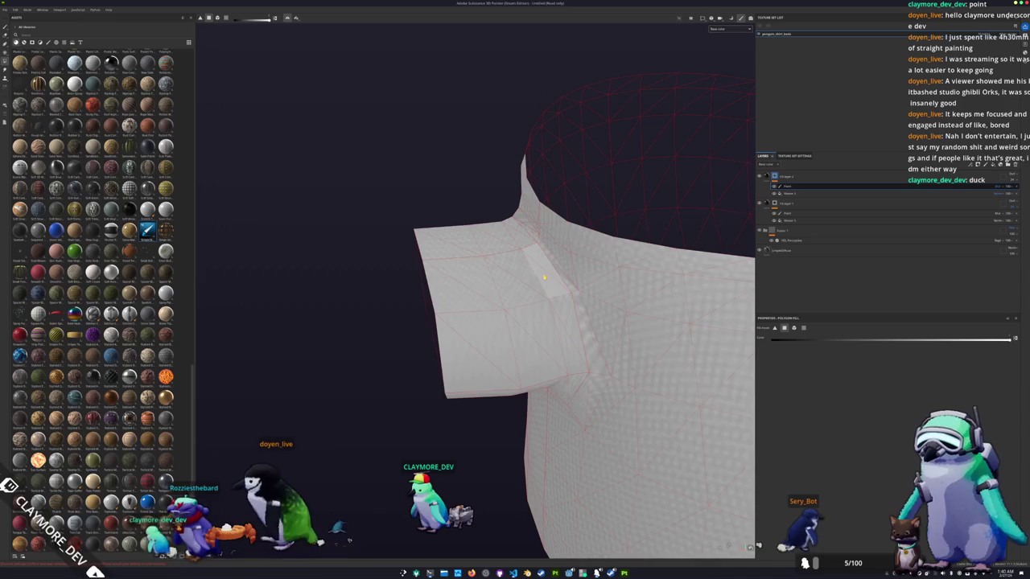
key("f")
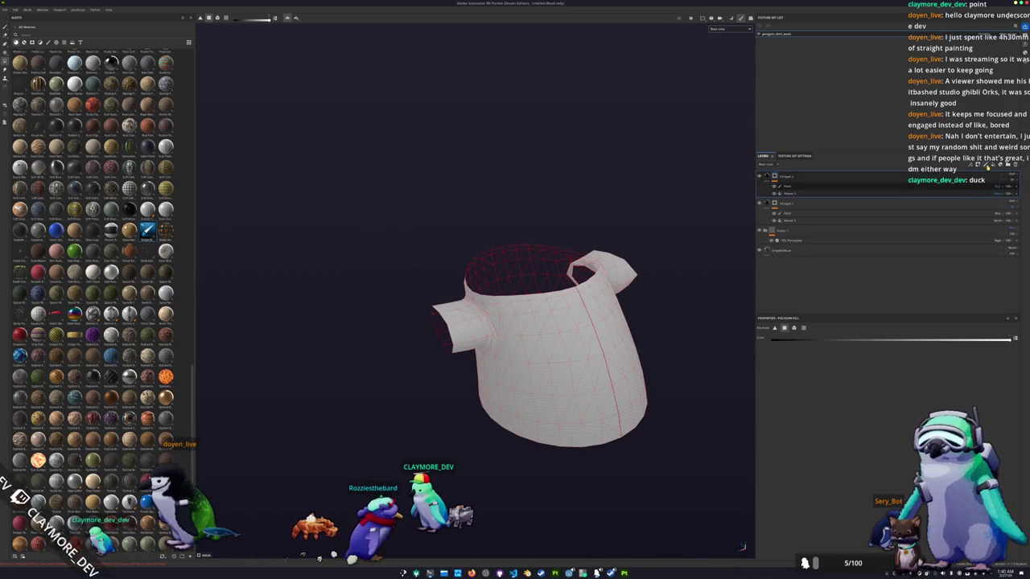
- Add a new fill layer with a black base colour and give it a polygon-fill mask
left_click(994, 165)
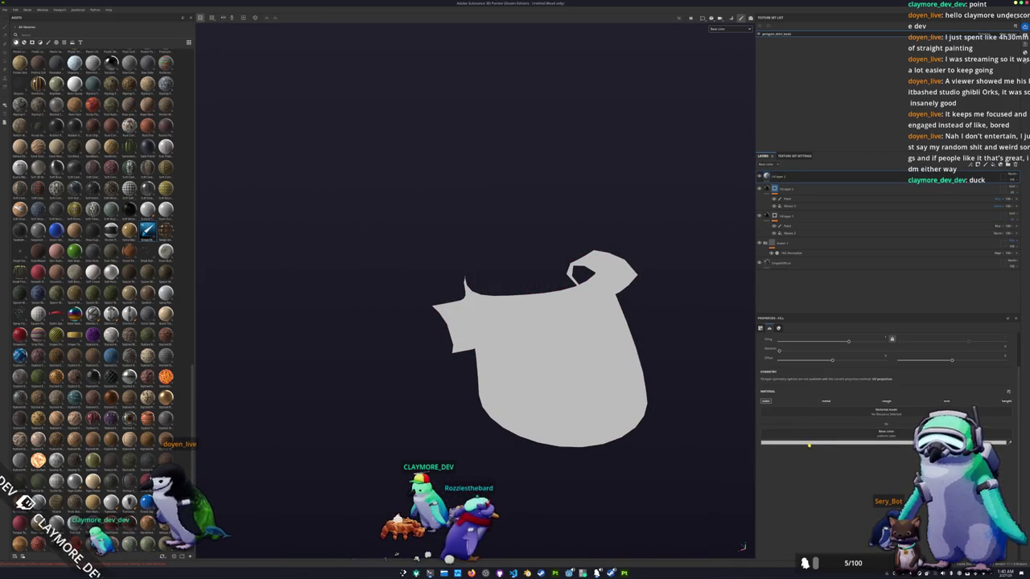
left_click(806, 444)
left_click(843, 455)
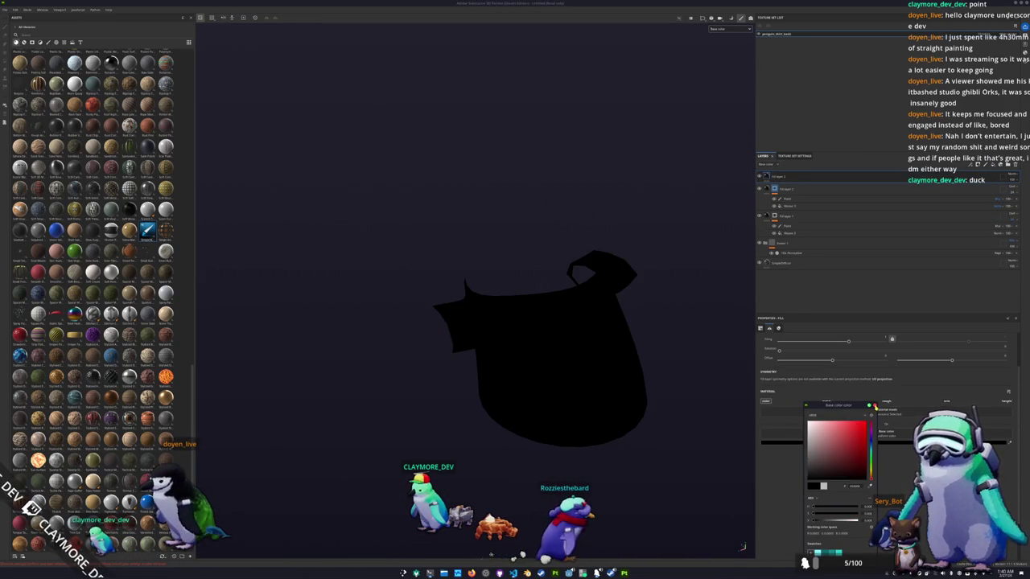
right_click(837, 175)
left_click(869, 346)
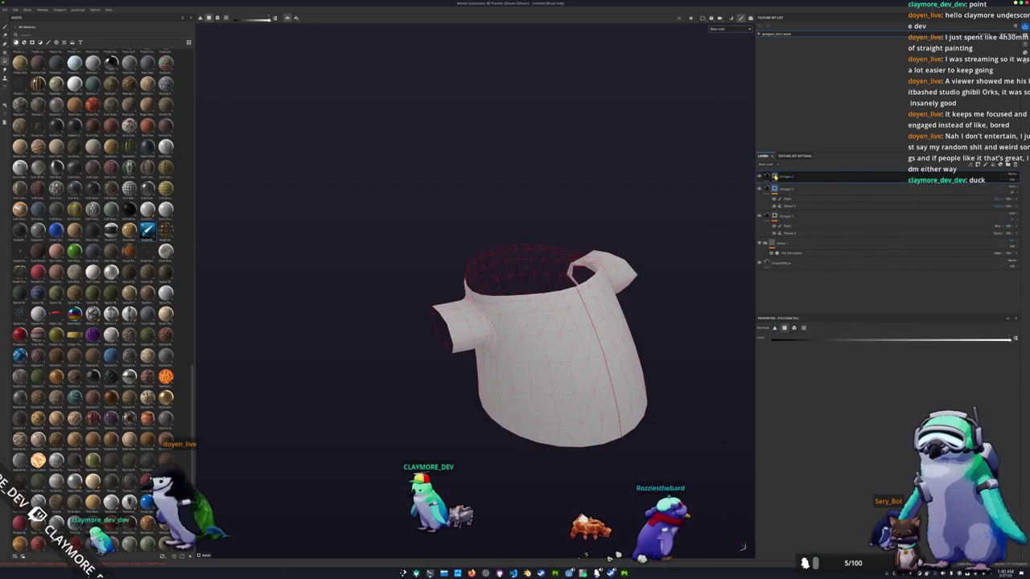
- Add a paint effect to the top fill's mask and switch to the painting brush
right_click(770, 175)
left_click(793, 357)
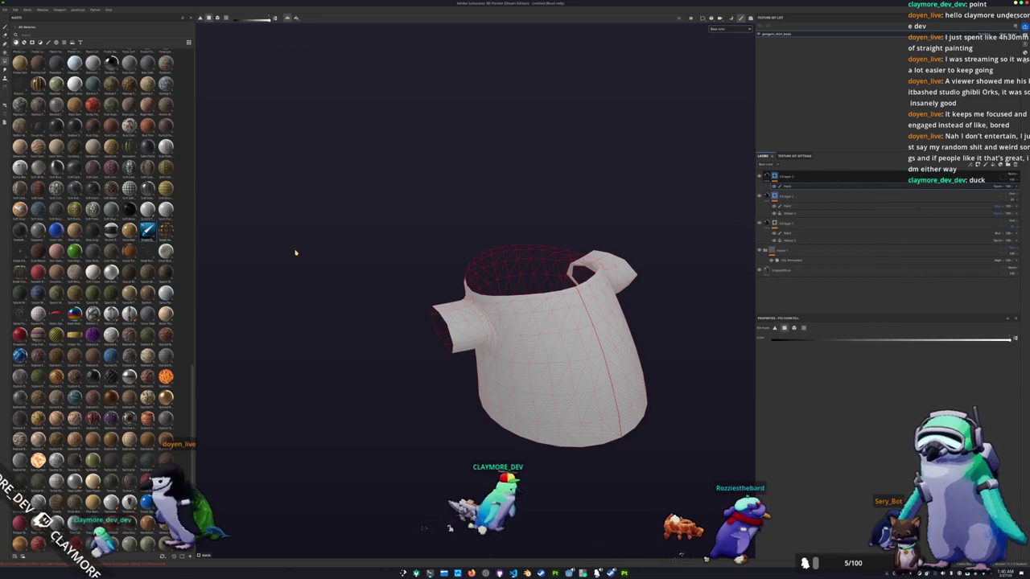
key("1")
scroll(654, 245, "up", 3)
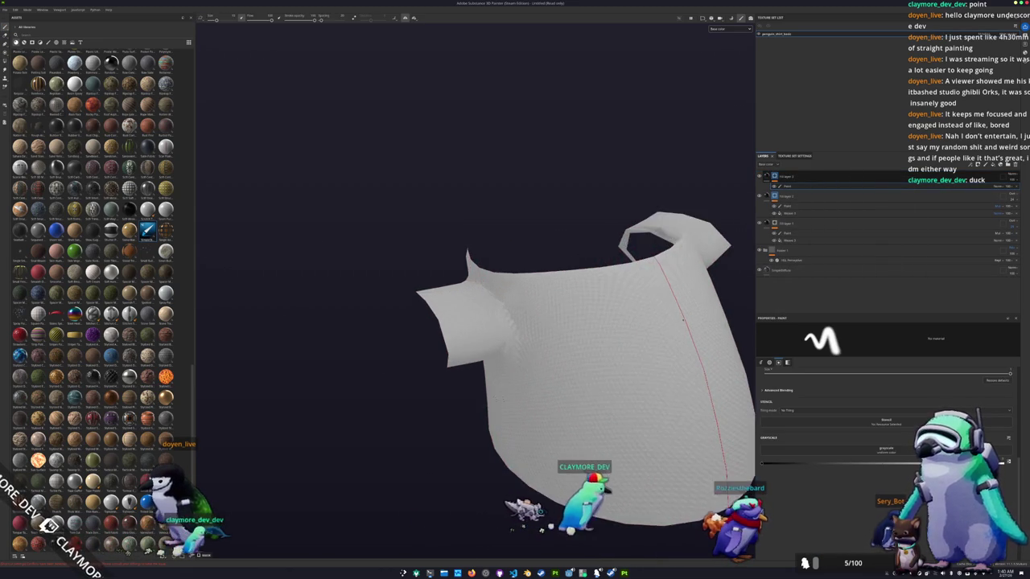
left_click_drag(564, 266, 655, 245, "alt")
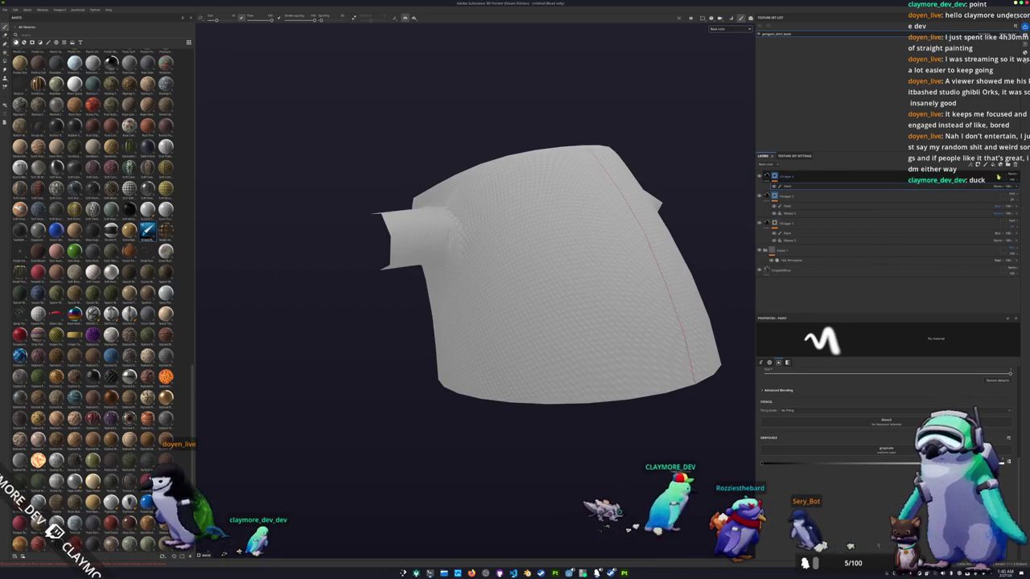
left_click(1005, 186)
left_click(1005, 263)
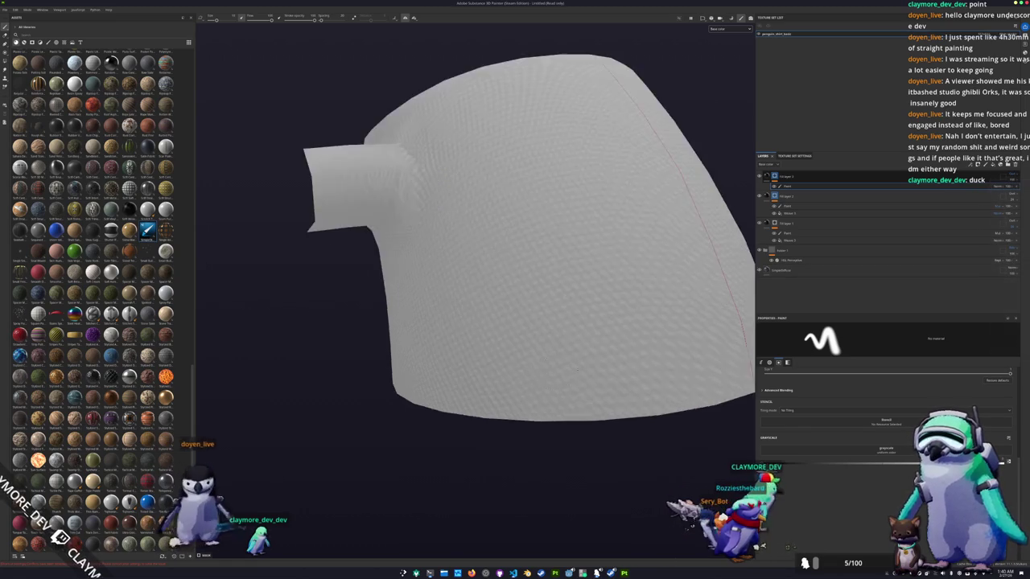
left_click_drag(474, 372, 577, 284, "alt")
scroll(578, 284, "up", 3)
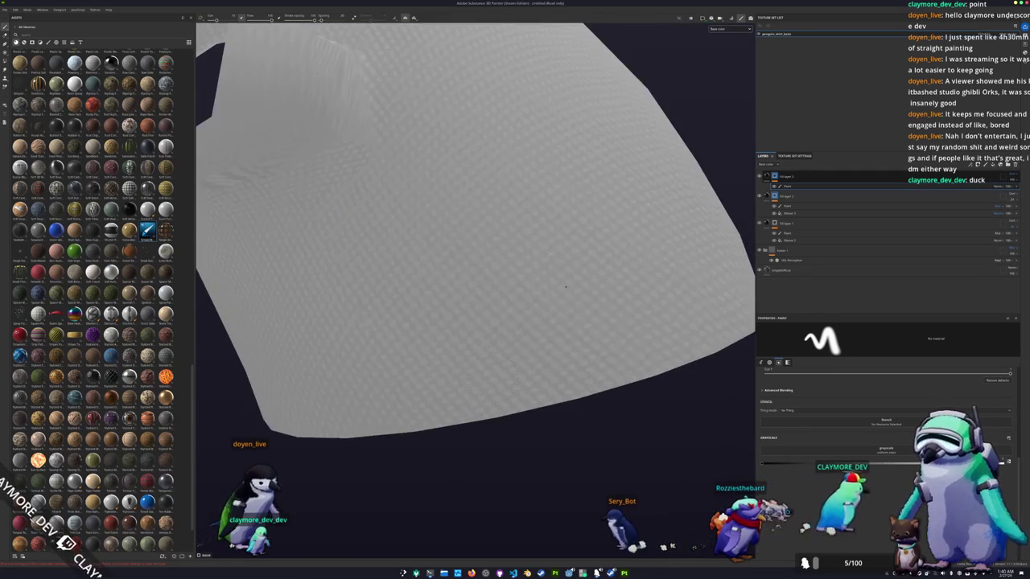
scroll(571, 285, "down", 3)
left_click_drag(571, 286, 515, 265, "alt")
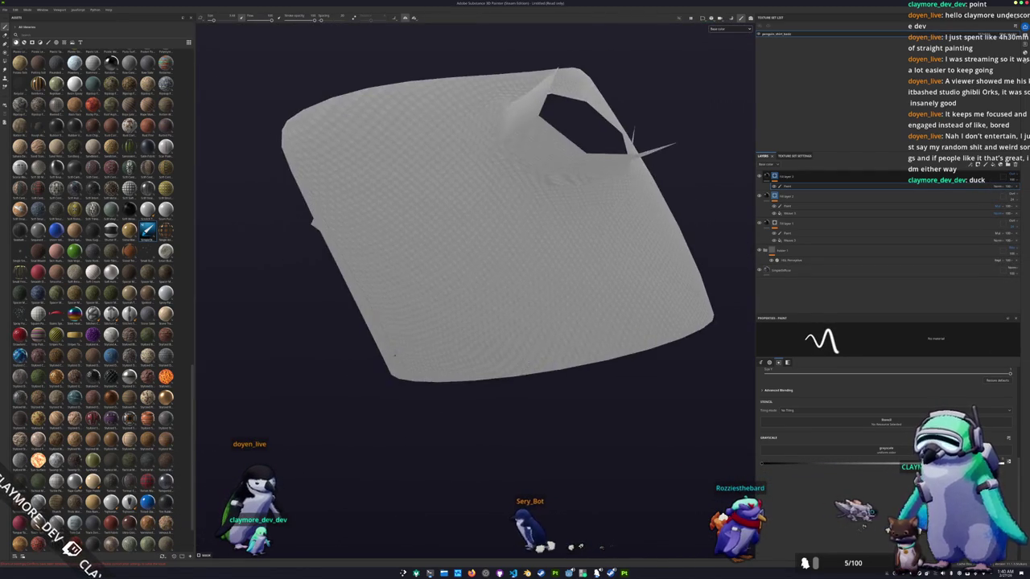
scroll(350, 376, "up", 3)
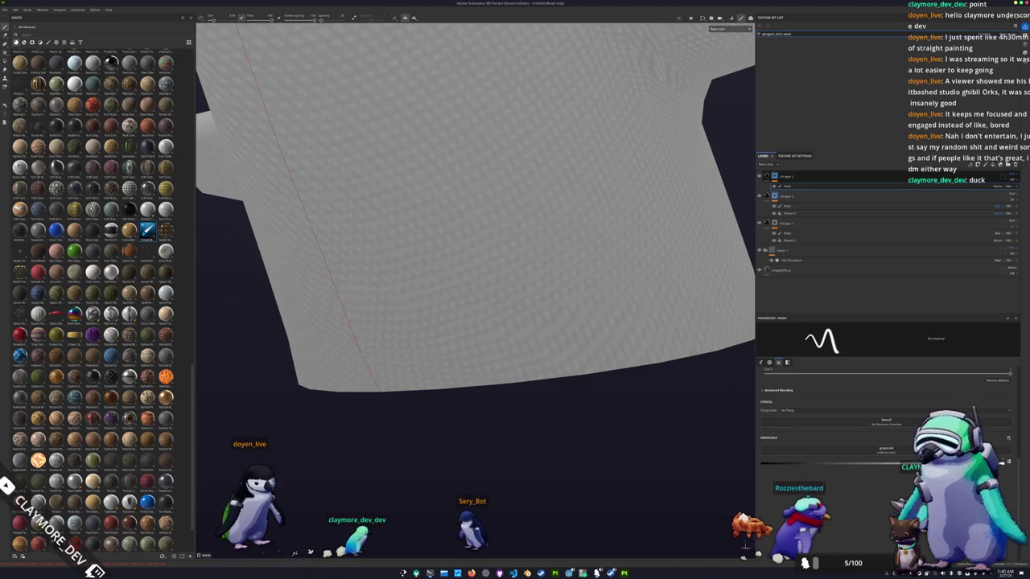
- Paint a dark straight line all the way around the shirt's hem
left_click_drag(455, 356, 312, 365)
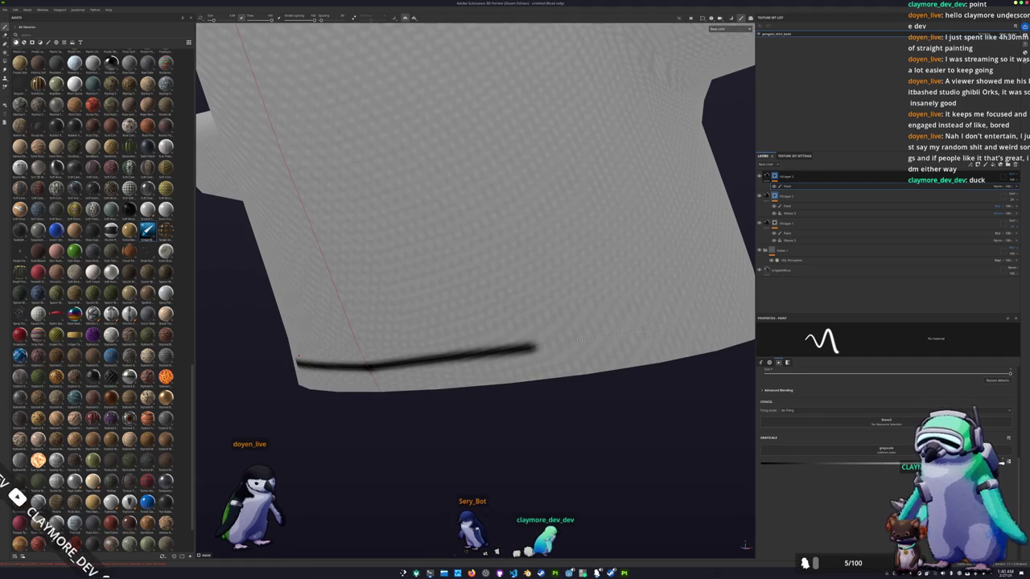
left_click_drag(647, 329, 440, 360, "alt")
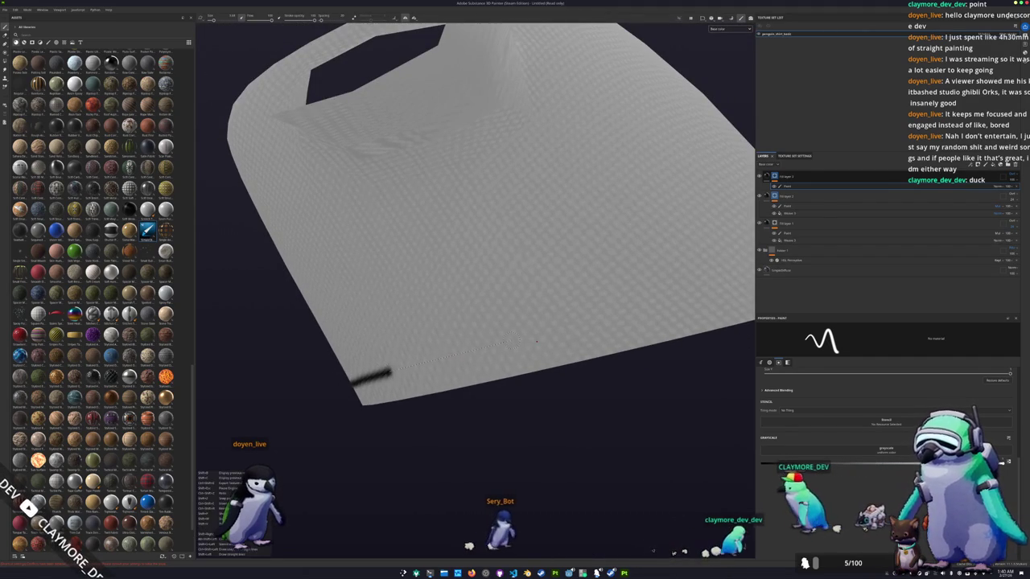
left_click(515, 342, "shift")
left_click(656, 319, "shift")
mouse_move(656, 318)
left_mouse_down("alt")
mouse_move(498, 349)
mouse_move(564, 329)
left_mouse_up("alt")
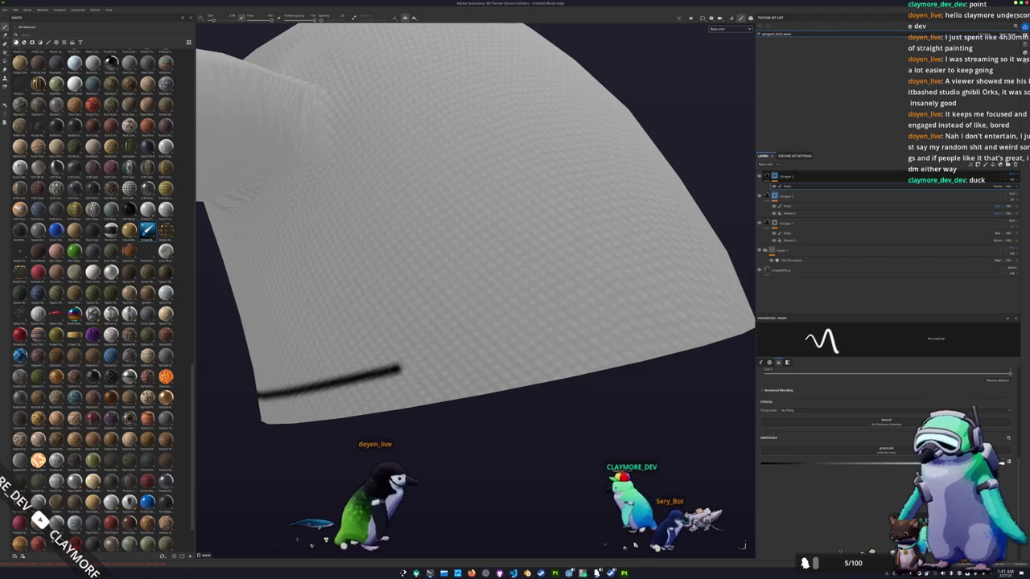
left_click_drag(682, 300, 747, 307, "alt")
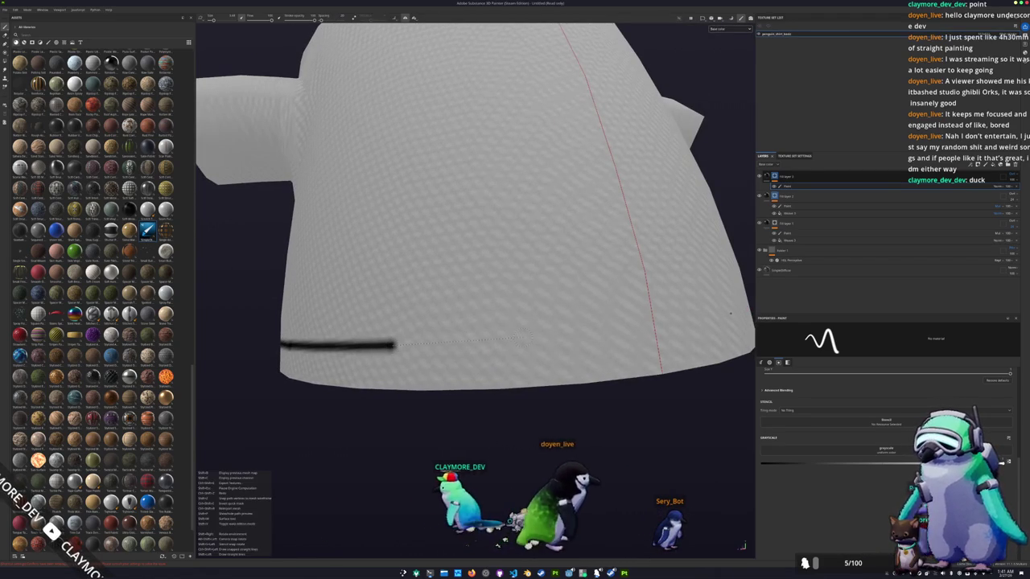
left_click(527, 342, "shift")
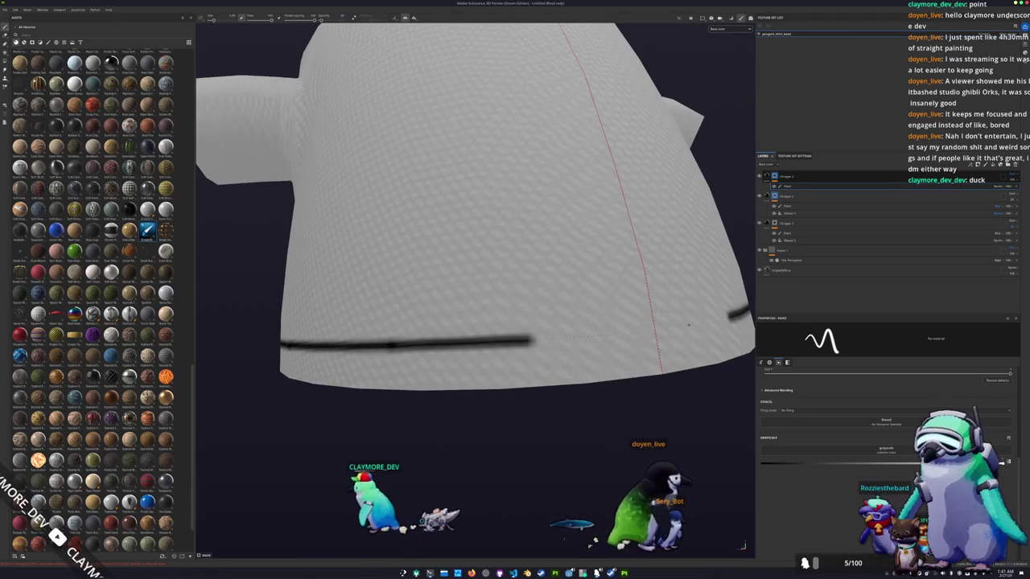
left_click(654, 329, "shift")
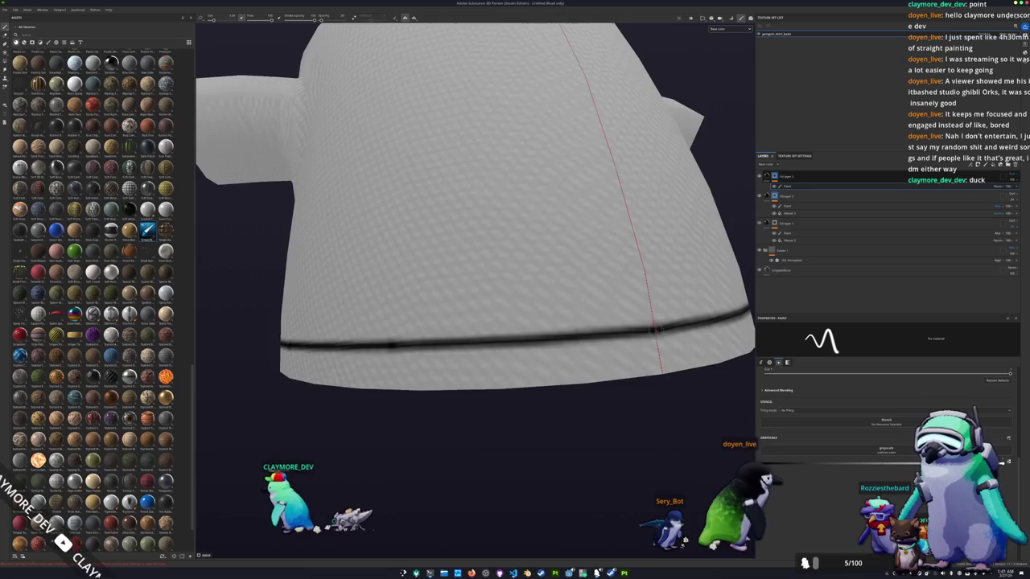
- Draw a straight dark line along the collar edge
scroll(564, 322, "down", 5)
mouse_move(483, 318)
left_mouse_down("alt")
mouse_move(415, 315)
mouse_move(526, 326)
left_mouse_up("alt")
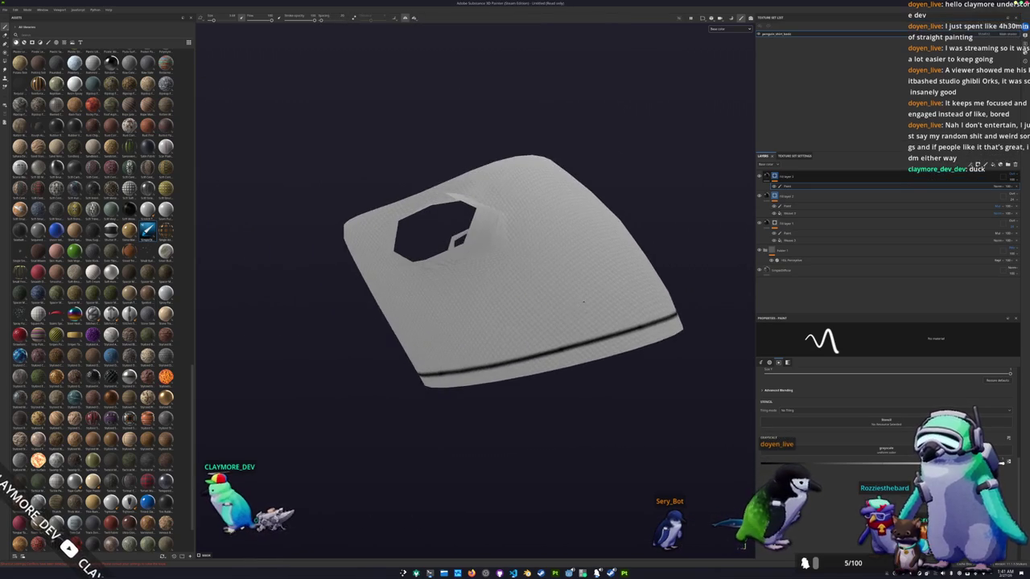
mouse_move(487, 352)
left_mouse_down("alt")
mouse_move(452, 315)
mouse_move(539, 245)
mouse_move(536, 294)
left_mouse_up("alt")
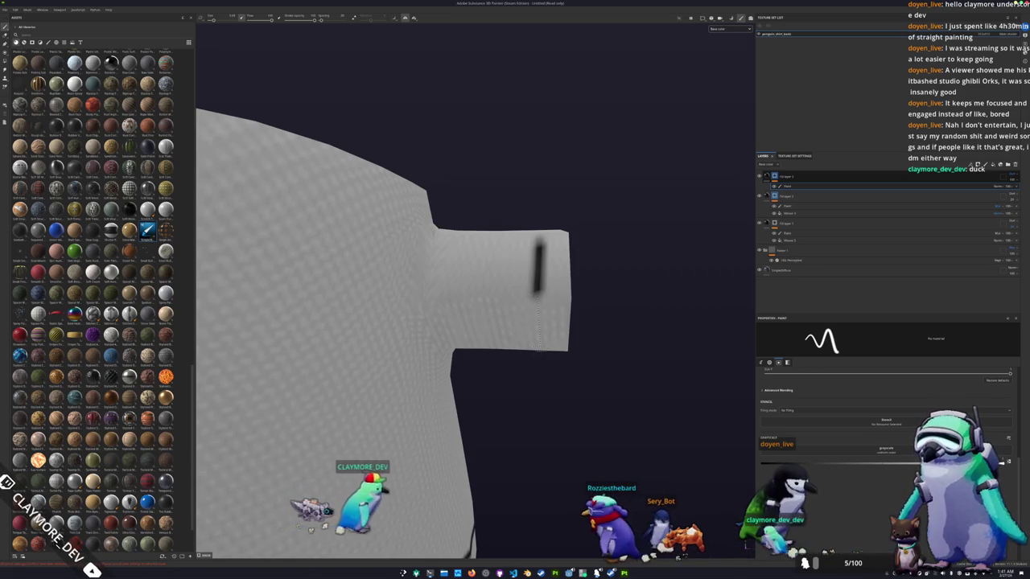
mouse_move(531, 368)
left_mouse_down("alt")
mouse_move(497, 260)
mouse_move(552, 349)
mouse_move(406, 284)
mouse_move(450, 322)
mouse_move(419, 330)
left_mouse_up("alt")
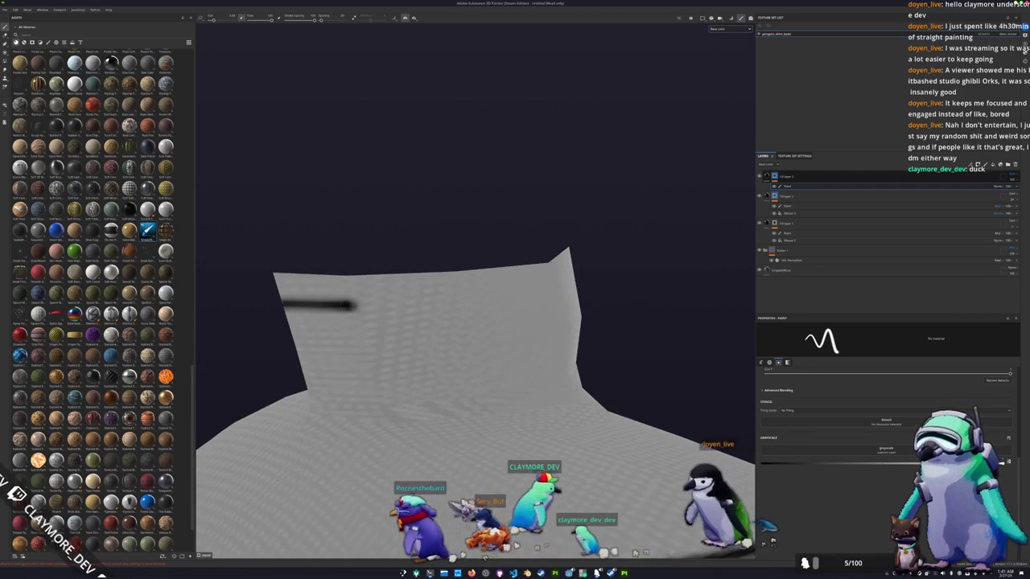
mouse_move(554, 294)
left_mouse_down("alt")
mouse_move(357, 361)
mouse_move(499, 266)
left_mouse_up("alt")
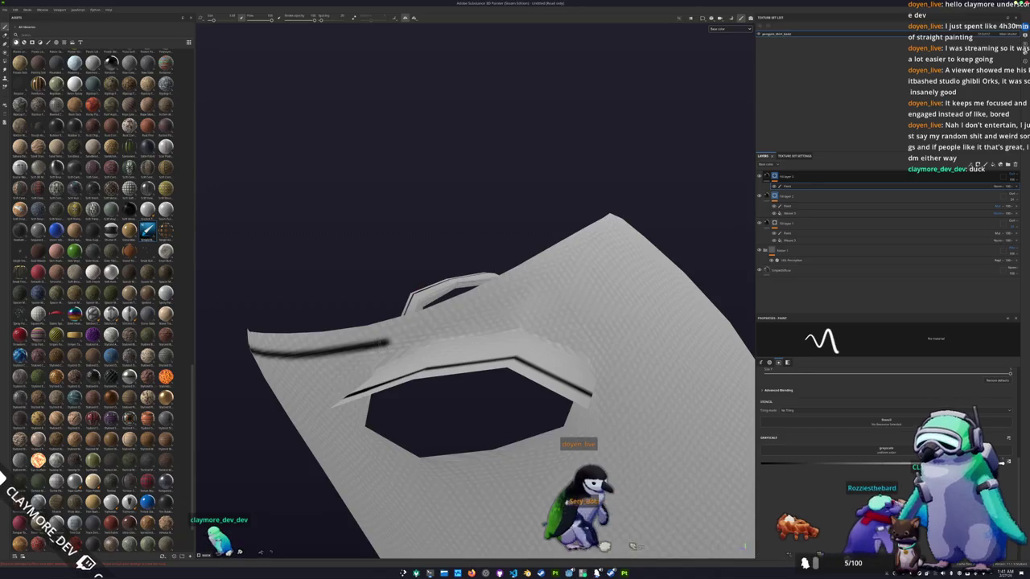
left_click(481, 313, "shift")
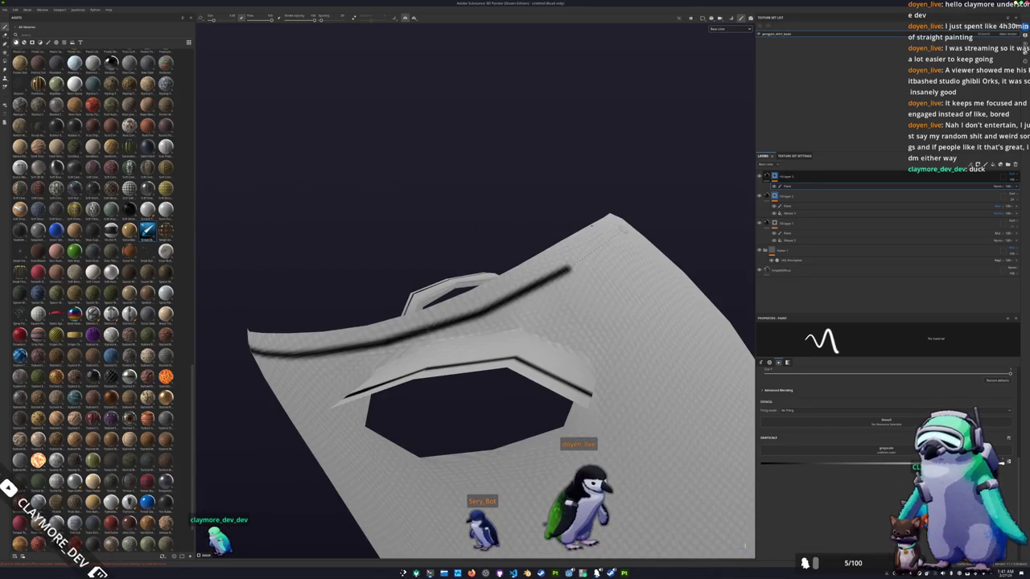
left_click_drag(624, 227, 623, 201, "alt")
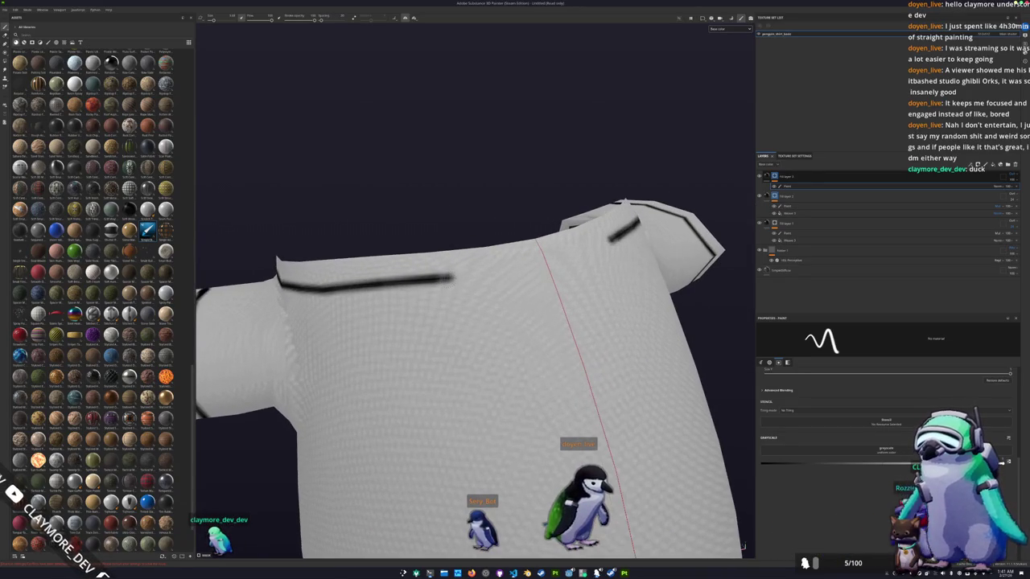
left_click_drag(545, 263, 577, 280, "alt")
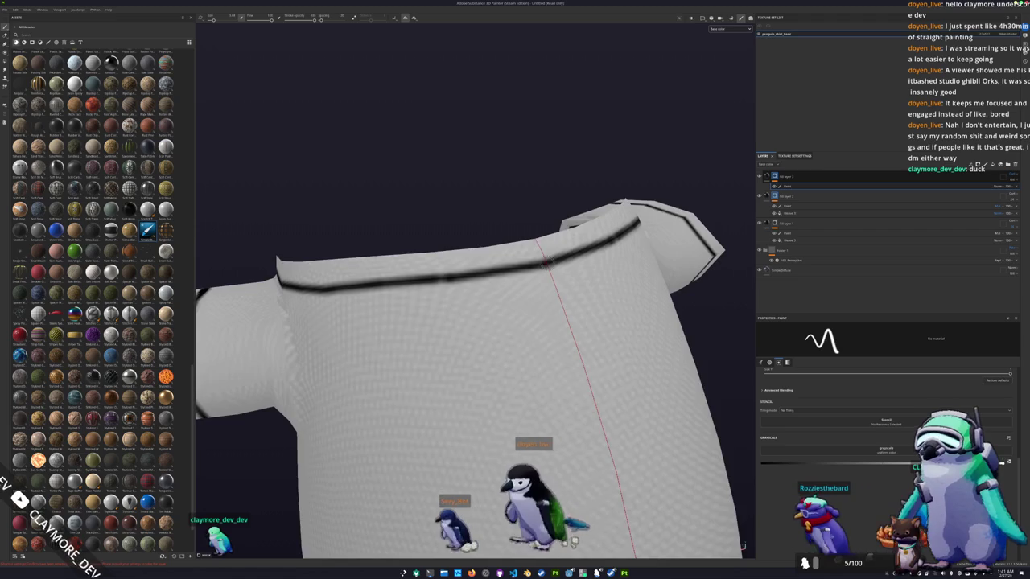
scroll(577, 279, "down", 6)
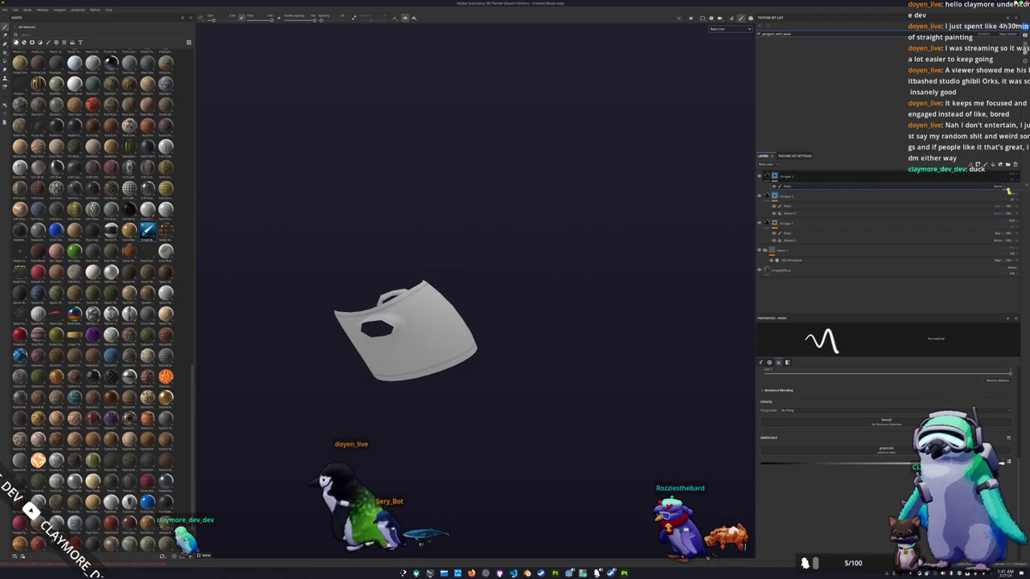
left_click_drag(679, 252, 651, 241, "alt")
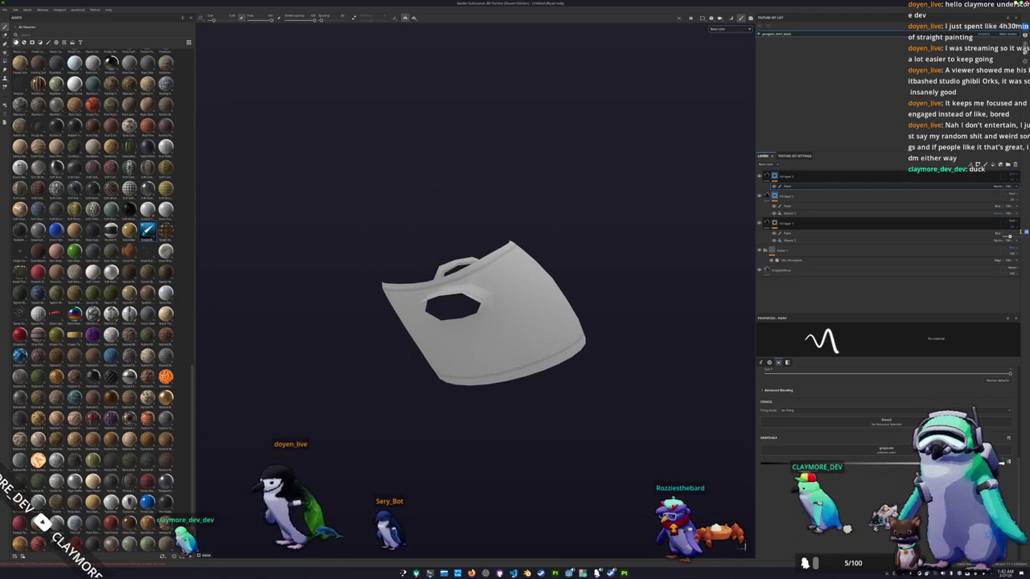
- Select Fill layer 2 and add a new fill layer on top
left_click(1013, 198)
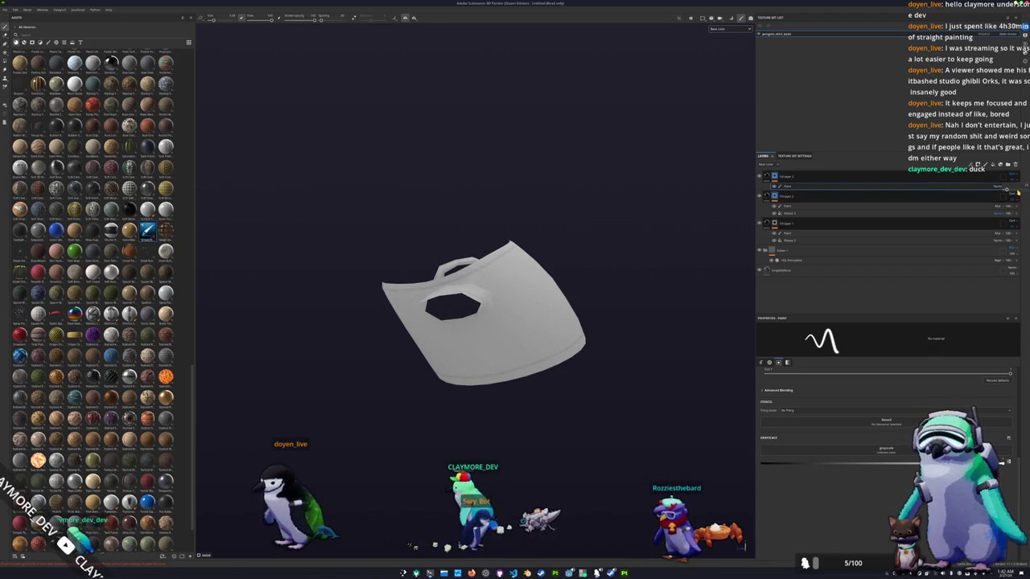
mouse_move(582, 269)
left_mouse_down("alt")
mouse_move(685, 359)
mouse_move(633, 300)
mouse_move(653, 325)
mouse_move(646, 209)
mouse_move(676, 271)
left_mouse_up("alt")
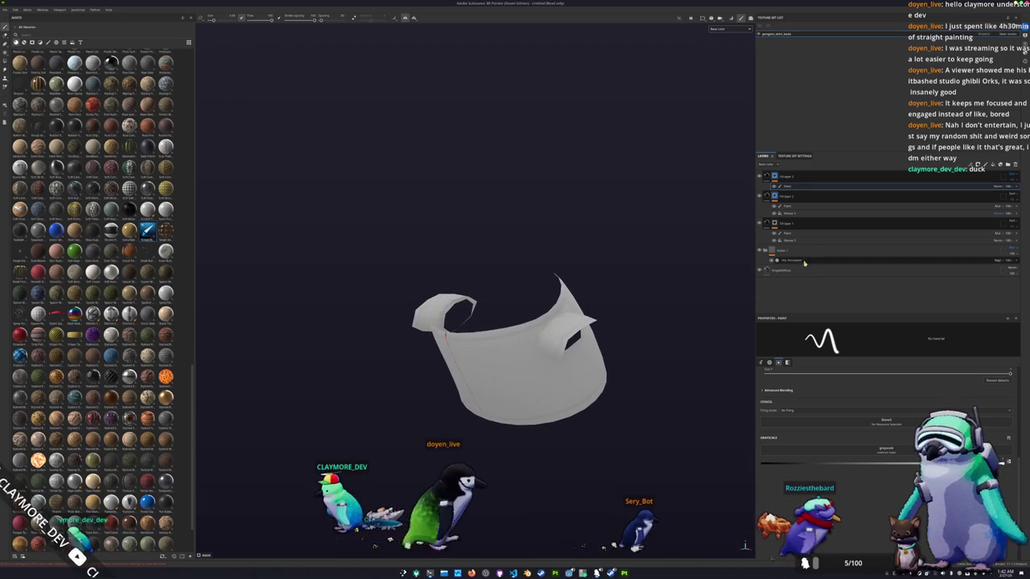
left_click(992, 165)
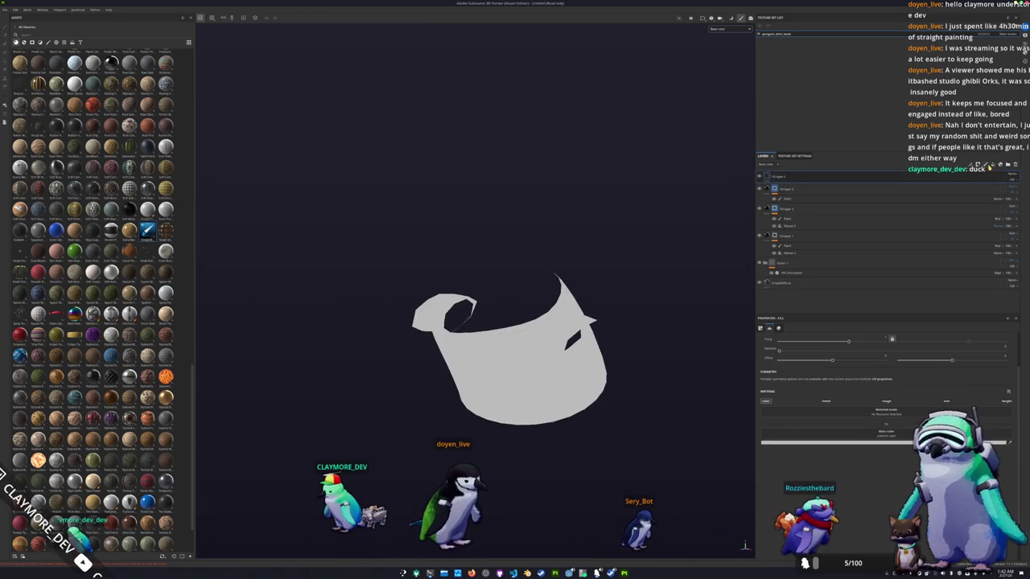
- Change the new fill layer's blend mode and set its base colour to bright red
left_click(1007, 178)
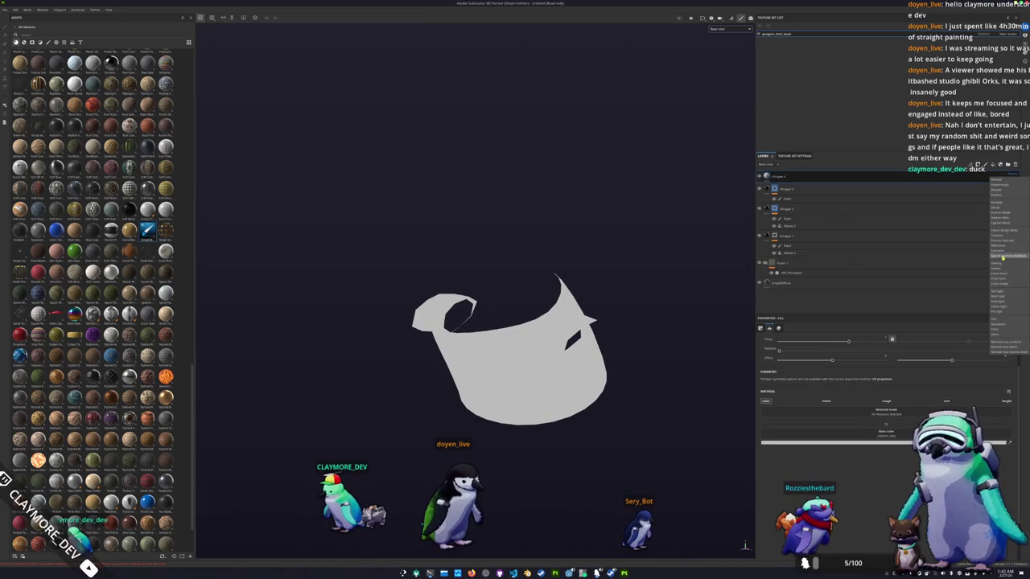
left_click(1003, 297)
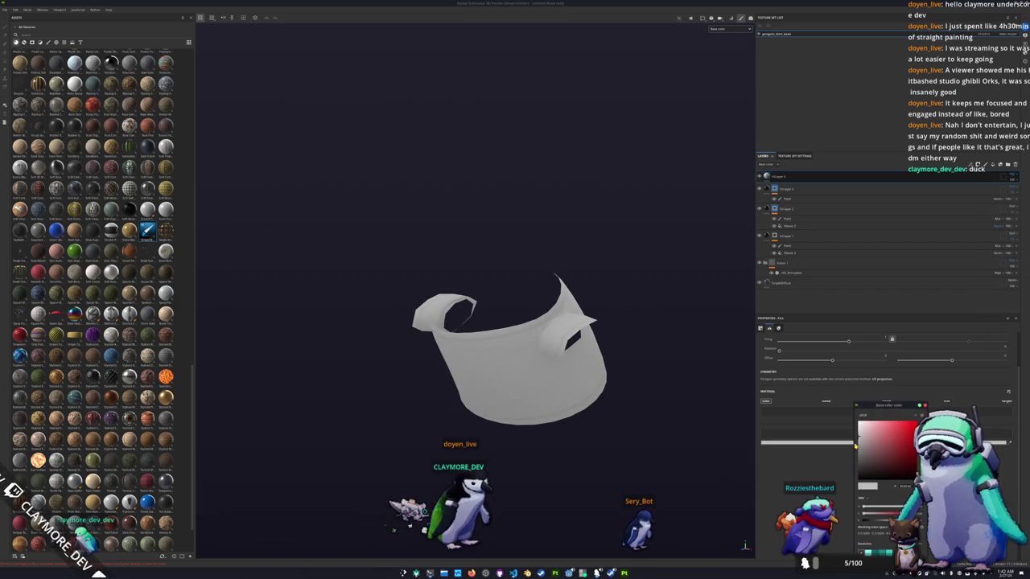
left_click_drag(887, 444, 915, 422)
left_click_drag(863, 507, 831, 489)
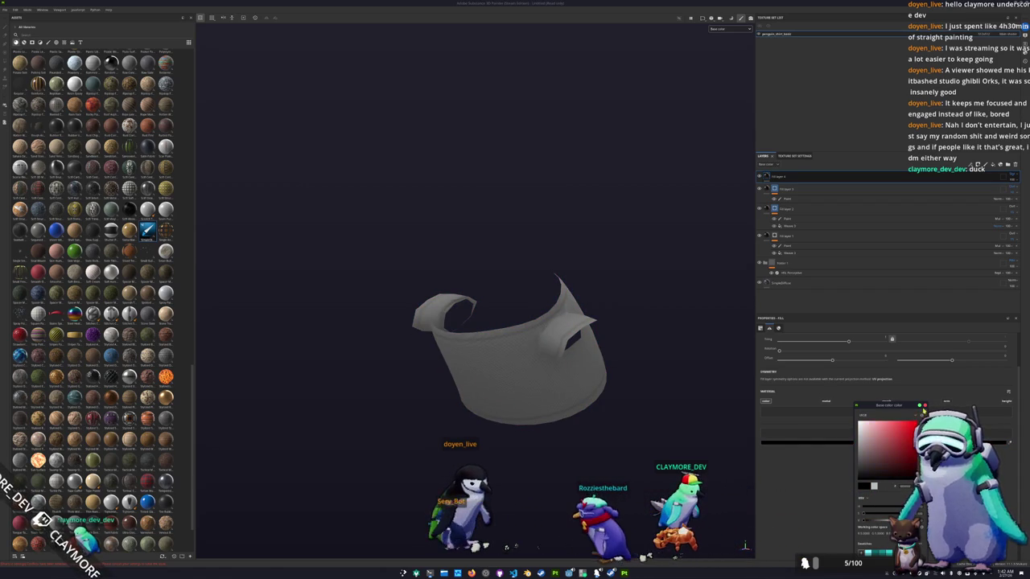
- Change the top fill's blend mode and try pinkish red, teal and near-black shirt colours
scroll(542, 398, "up", 3)
left_click(999, 198)
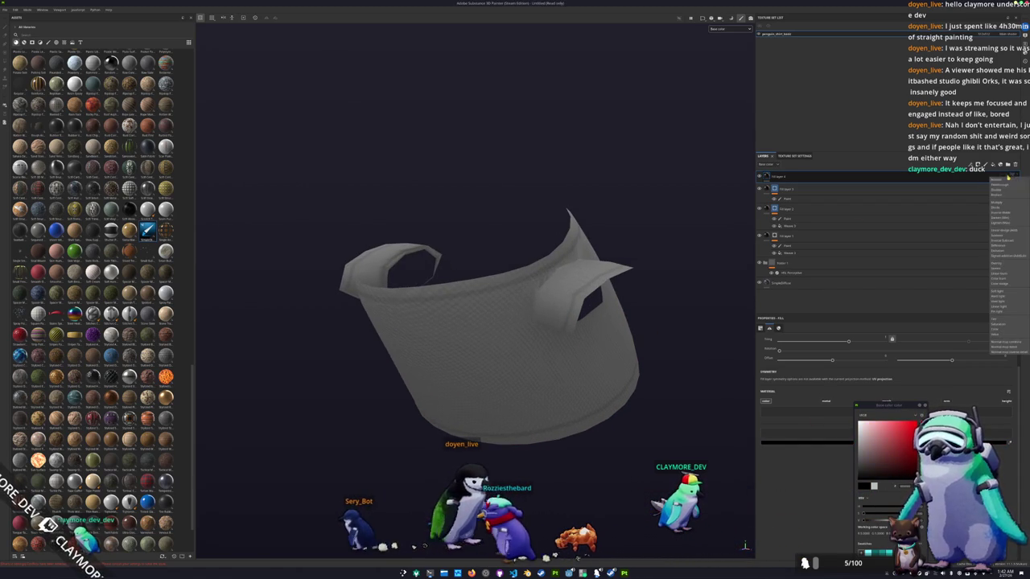
left_click(1001, 194)
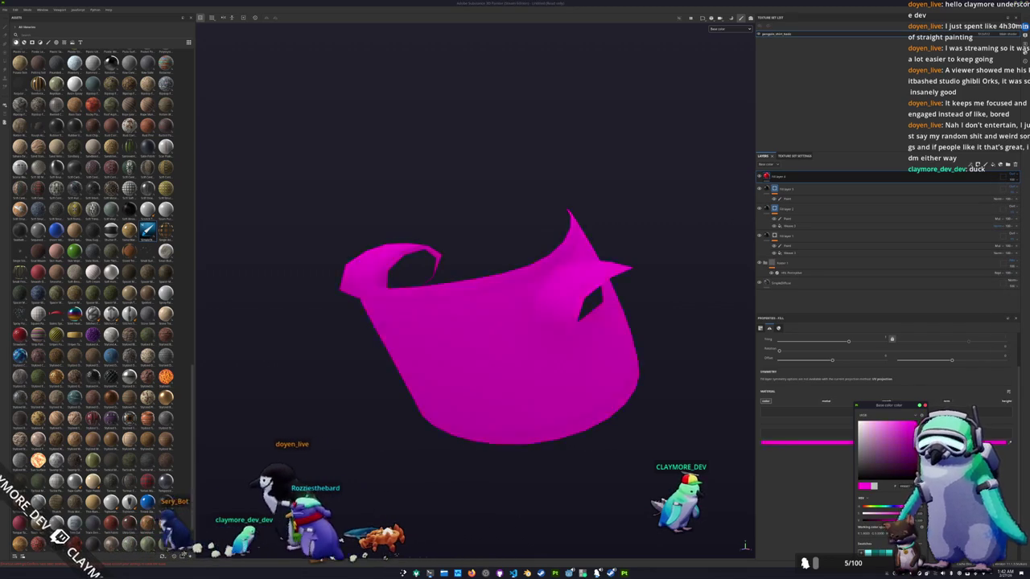
left_click_drag(910, 424, 895, 417)
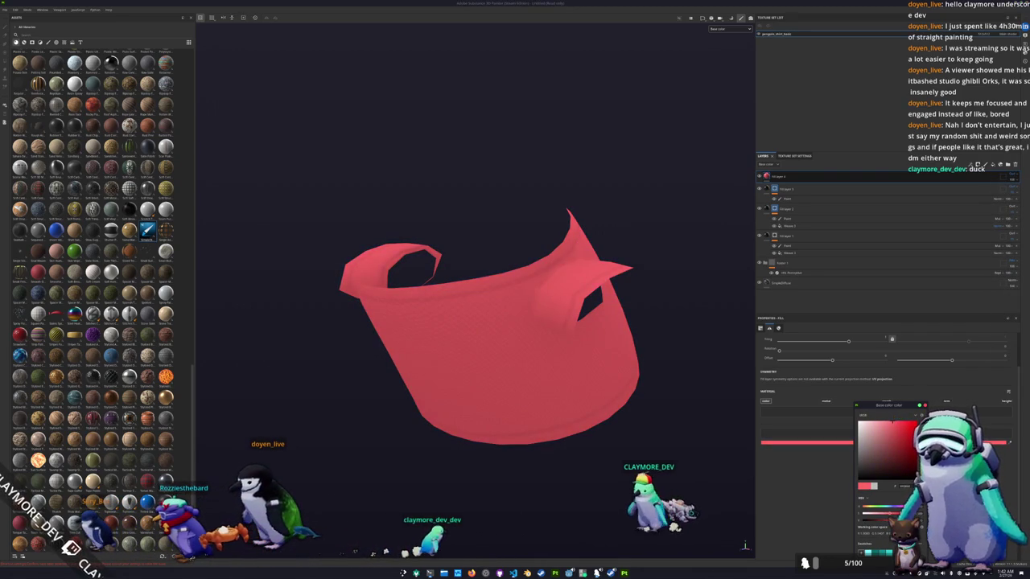
mouse_move(900, 507)
left_mouse_down()
mouse_move(879, 507)
mouse_move(900, 507)
left_mouse_up()
mouse_move(897, 437)
left_mouse_down()
mouse_move(888, 478)
mouse_move(887, 467)
mouse_move(851, 474)
mouse_move(845, 427)
mouse_move(842, 445)
mouse_move(816, 402)
left_mouse_up()
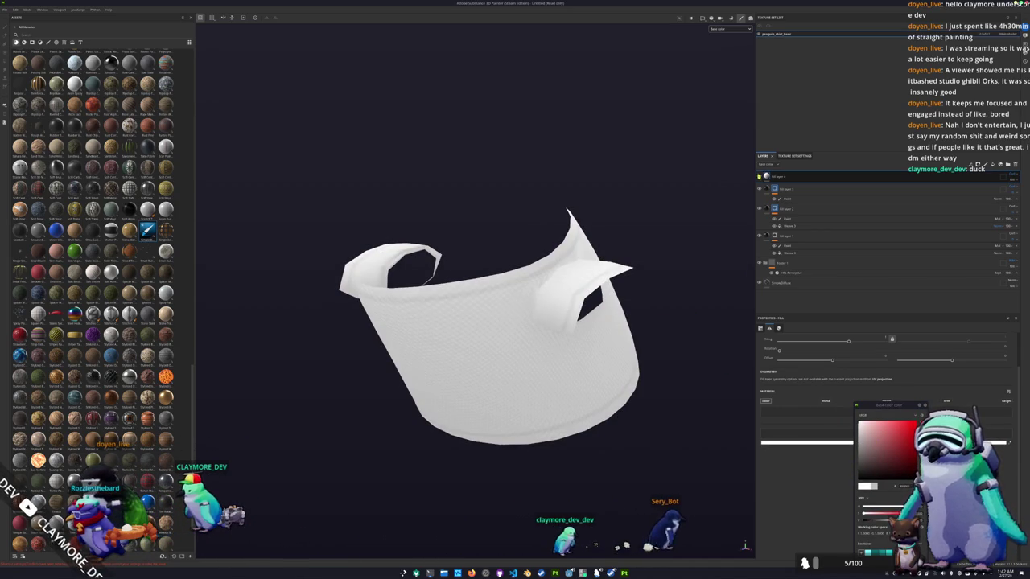
scroll(624, 361, "down", 3)
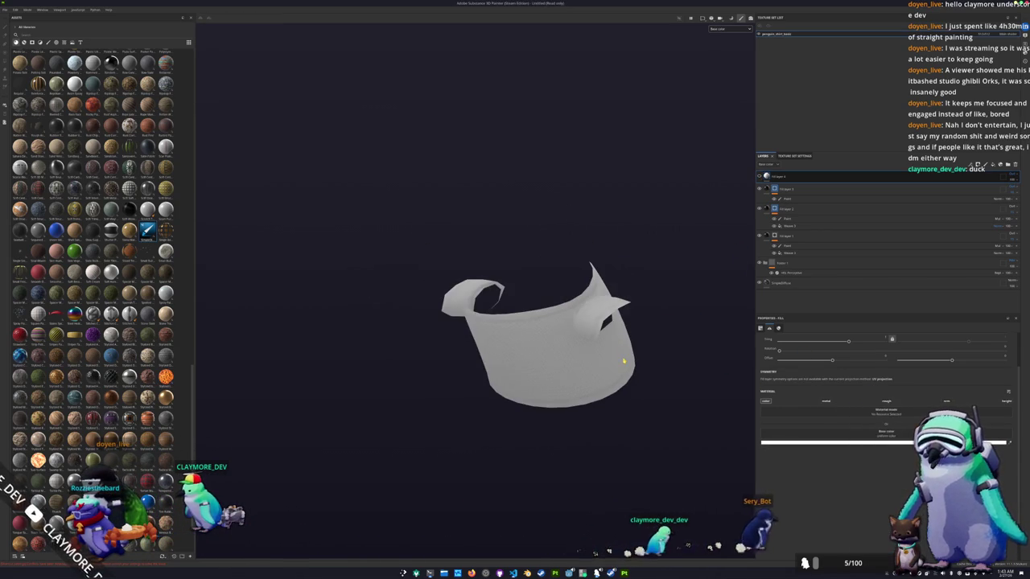
- Save the project as 'penguin_ma' in the penguin project folder
key("ctrl+s")
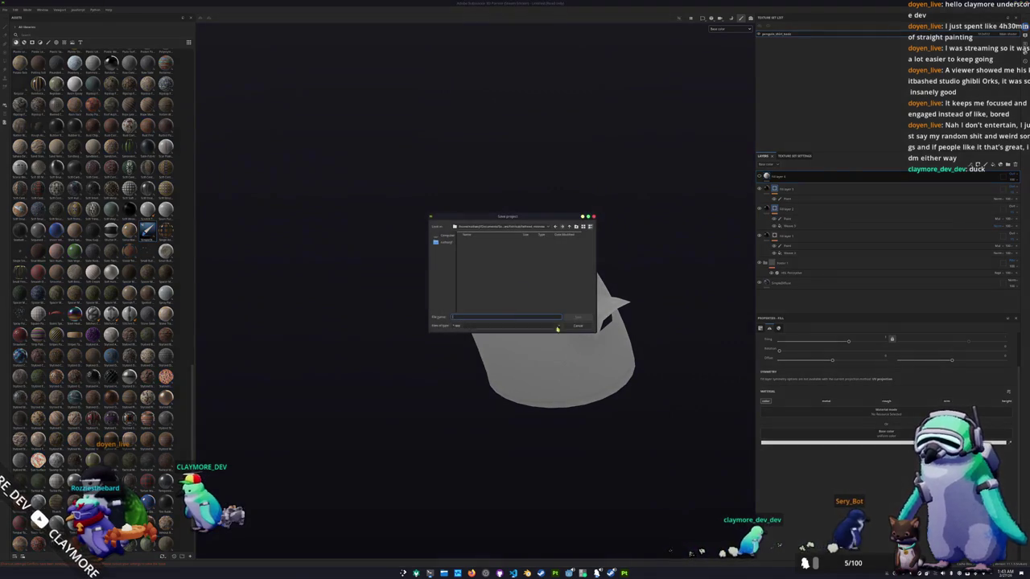
left_click(532, 228)
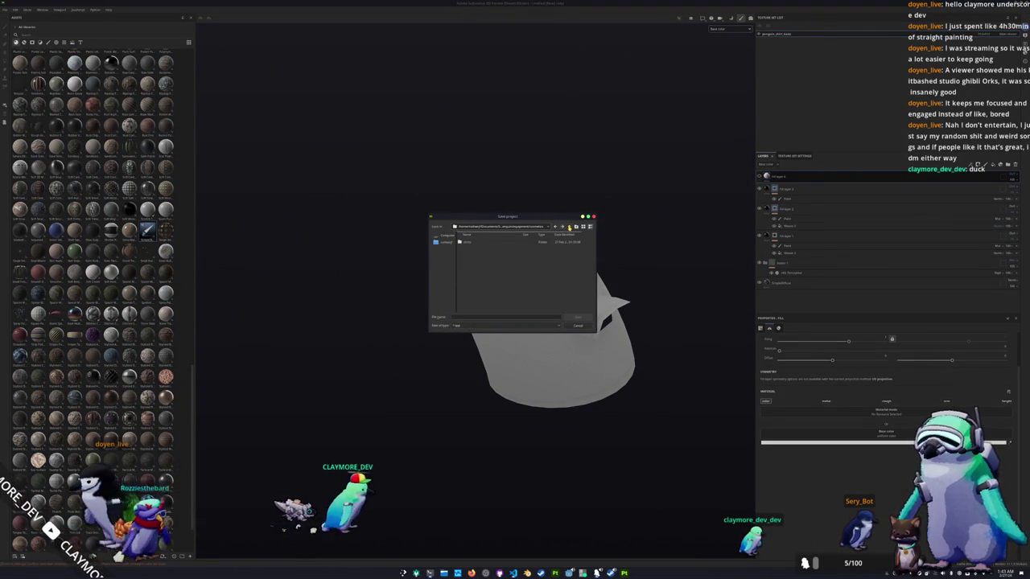
left_click(569, 228)
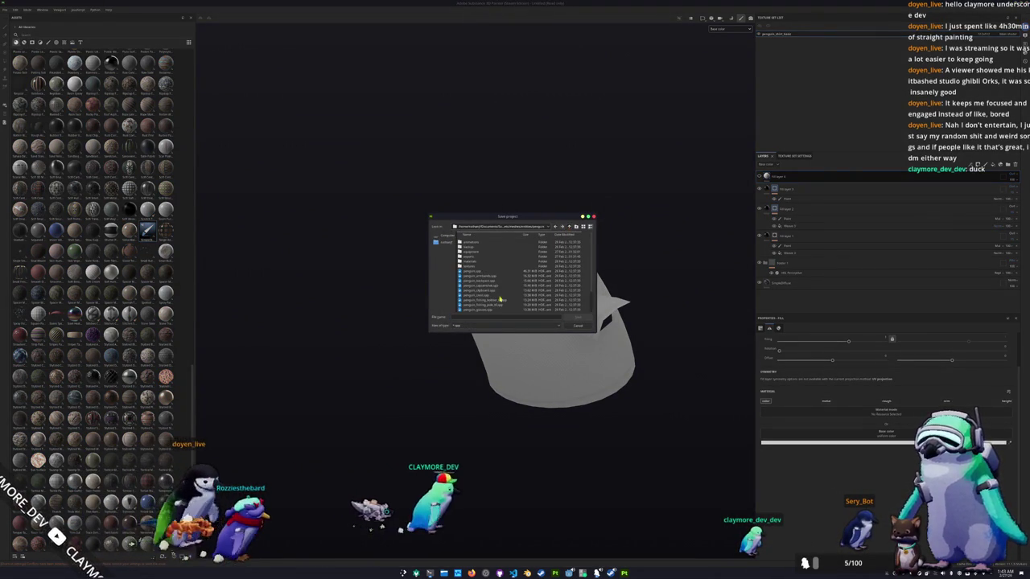
scroll(483, 289, "down", 2)
type("penguin")
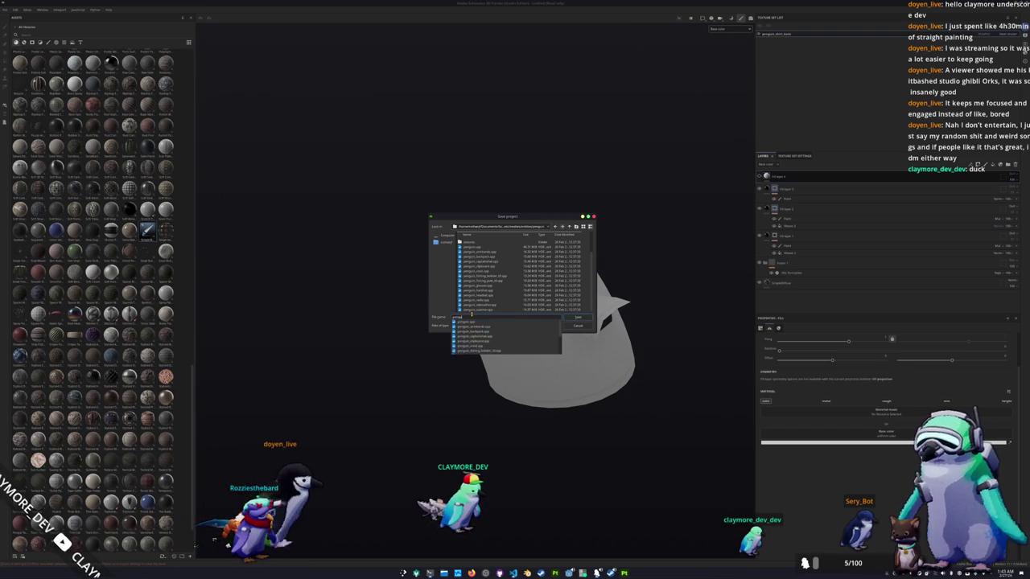
type("_ma")
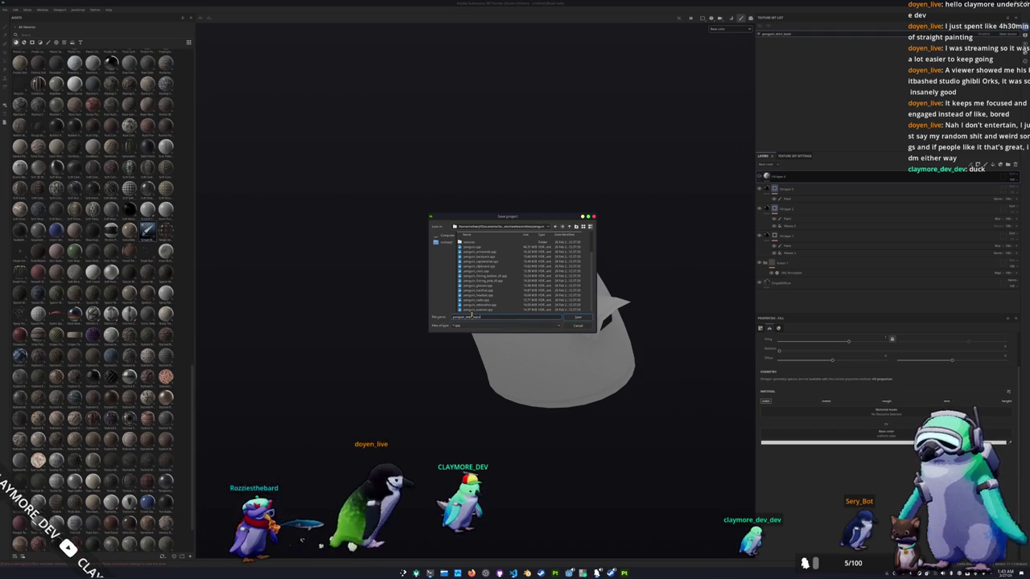
key("Return")
key("ctrl+shift+e")
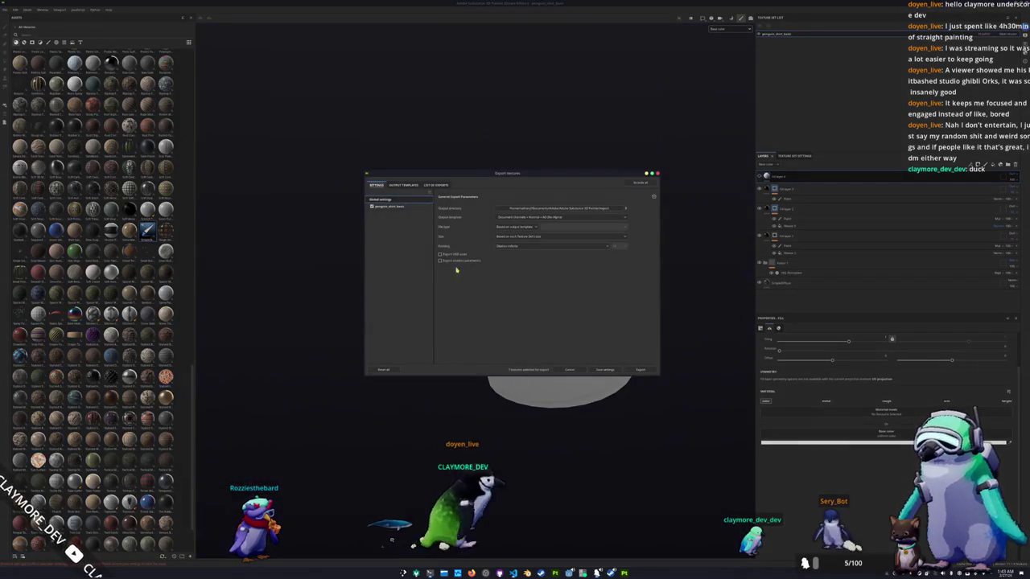
- Set the texture export output directory to the chosen project folder
left_click(549, 209)
left_click(535, 233)
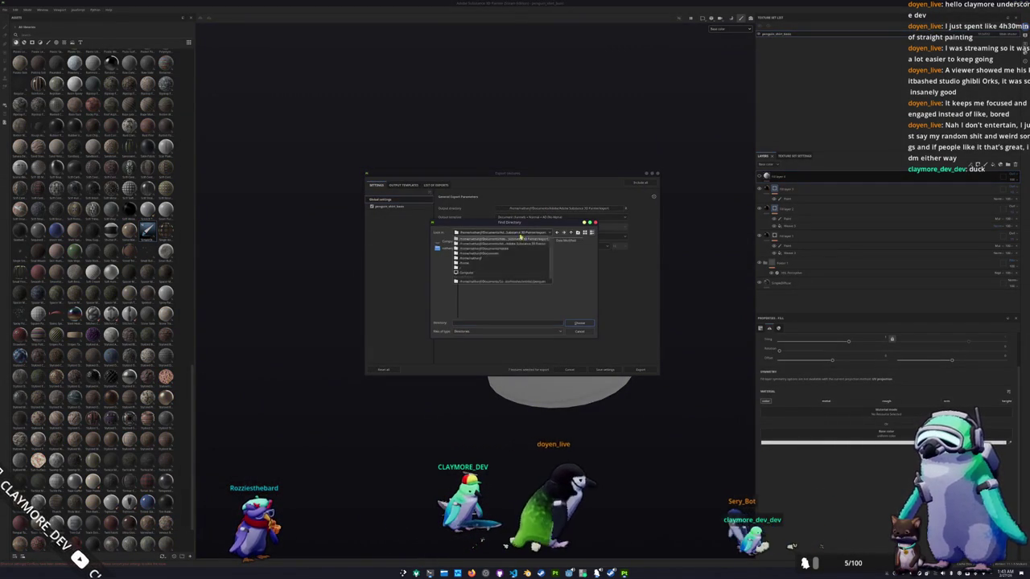
left_click(522, 281)
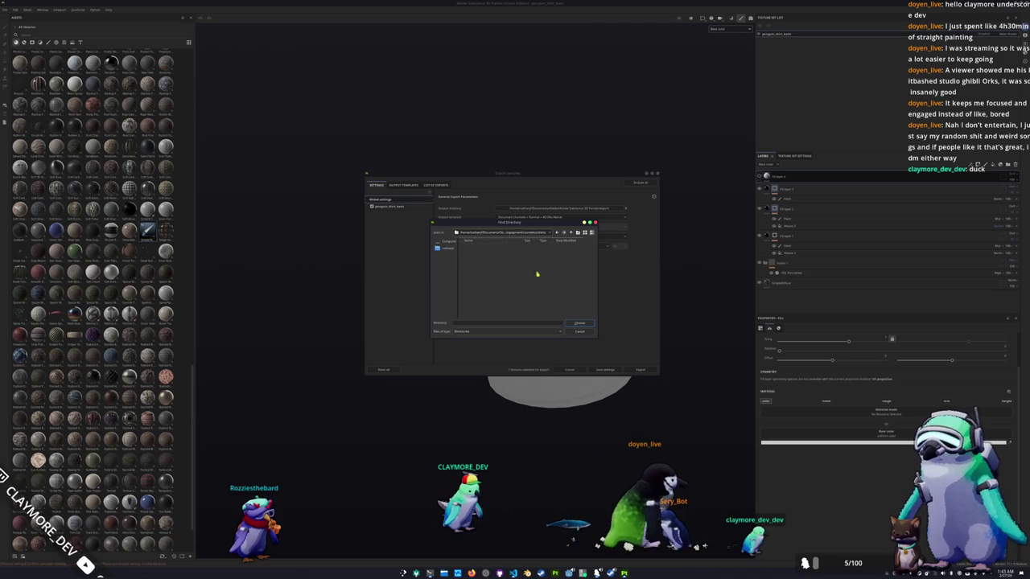
left_click(570, 233)
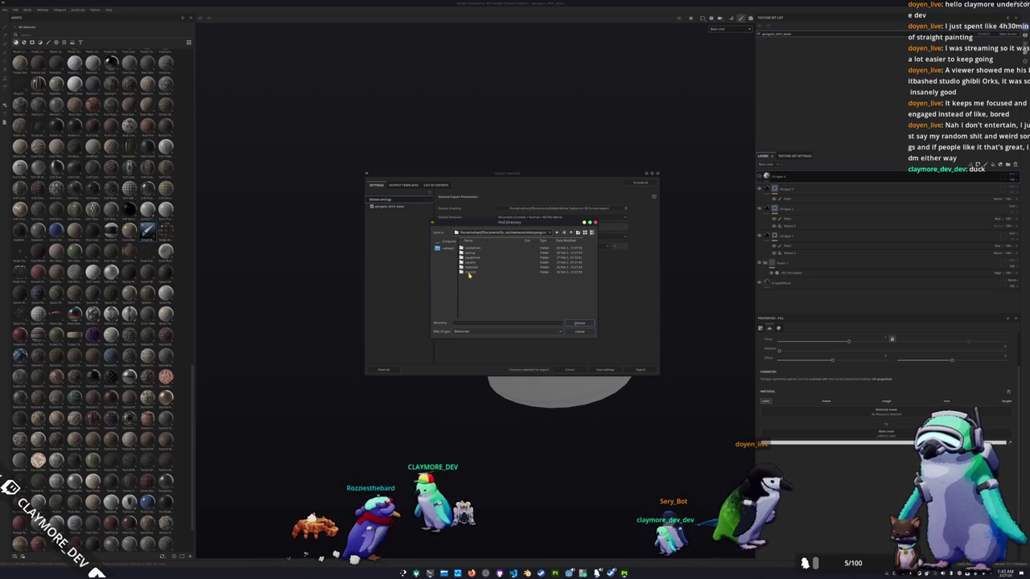
double_click(469, 274)
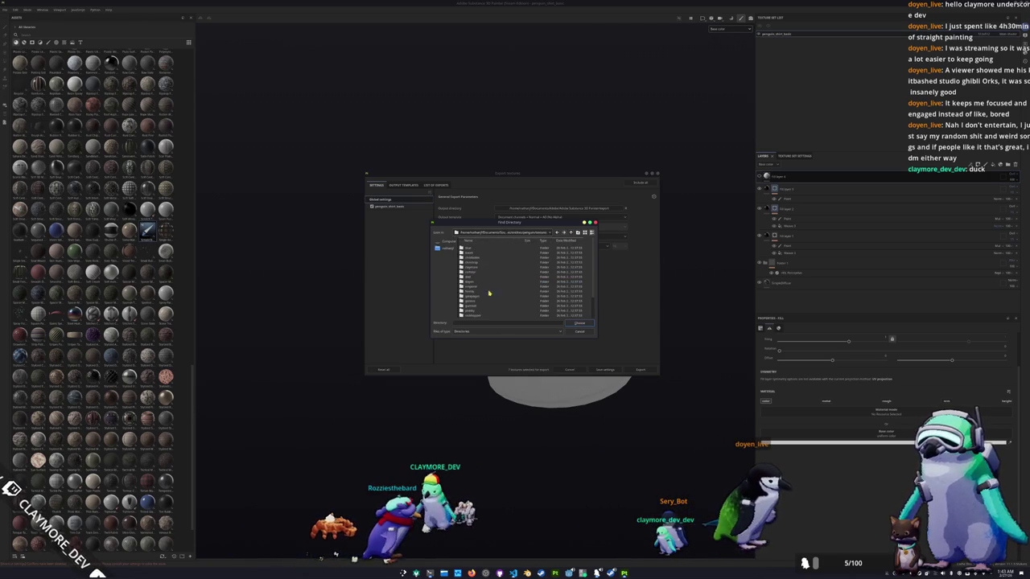
left_click(579, 323)
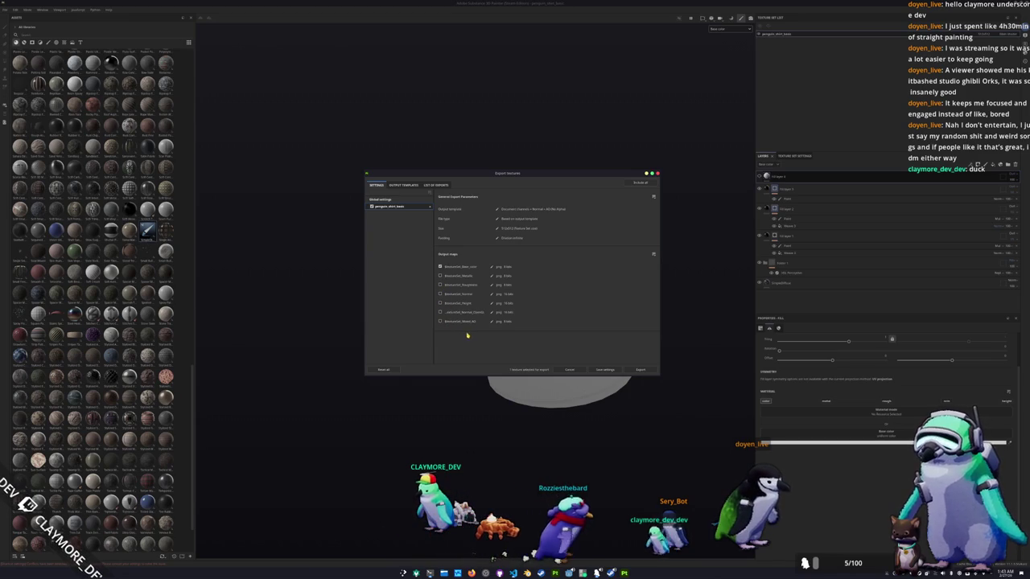
- Export the shirt texture set's maps as PNG files
left_click(388, 200)
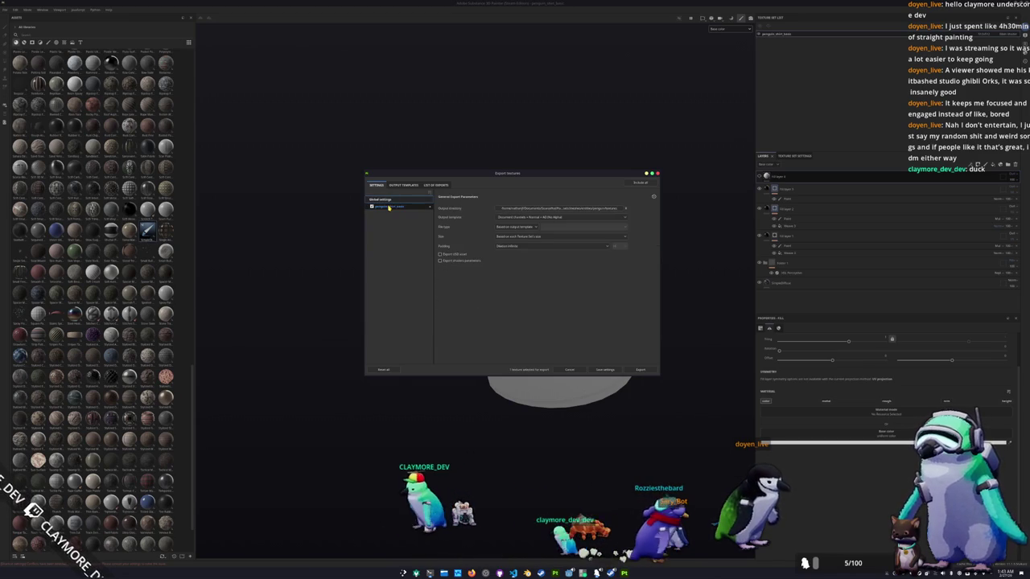
left_click(391, 207)
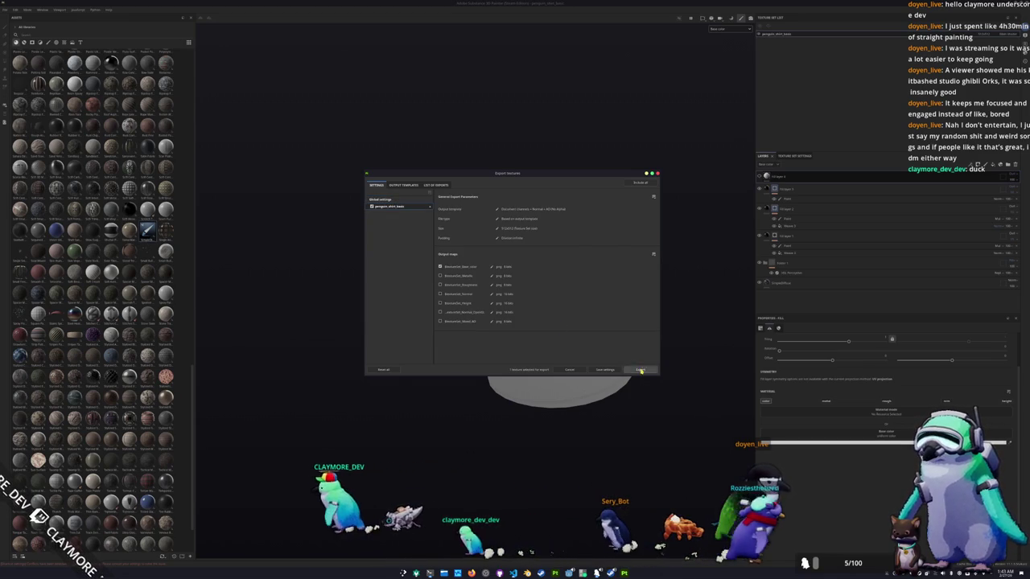
left_click(638, 370)
left_click(658, 173)
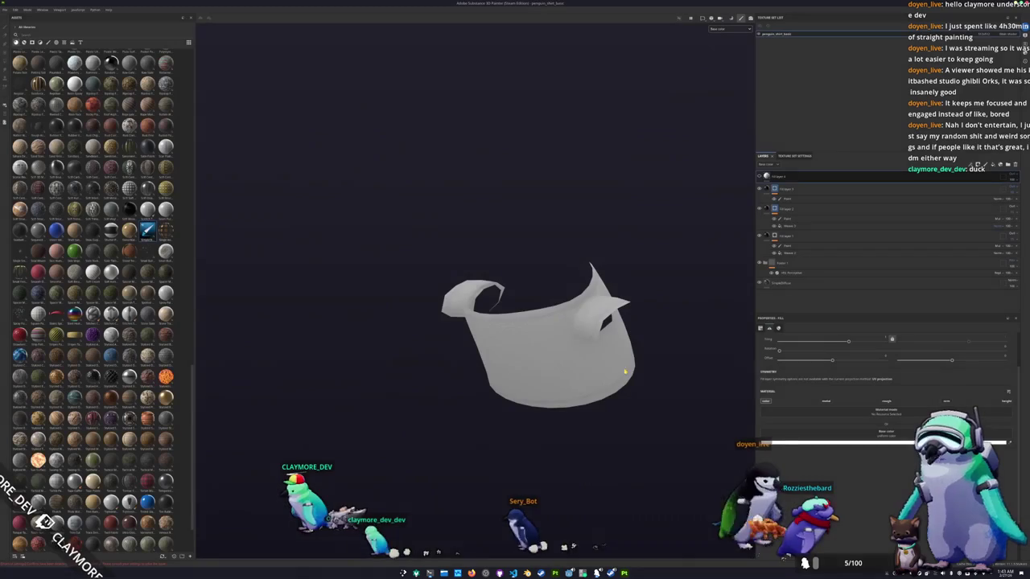
key("alt+Tab")
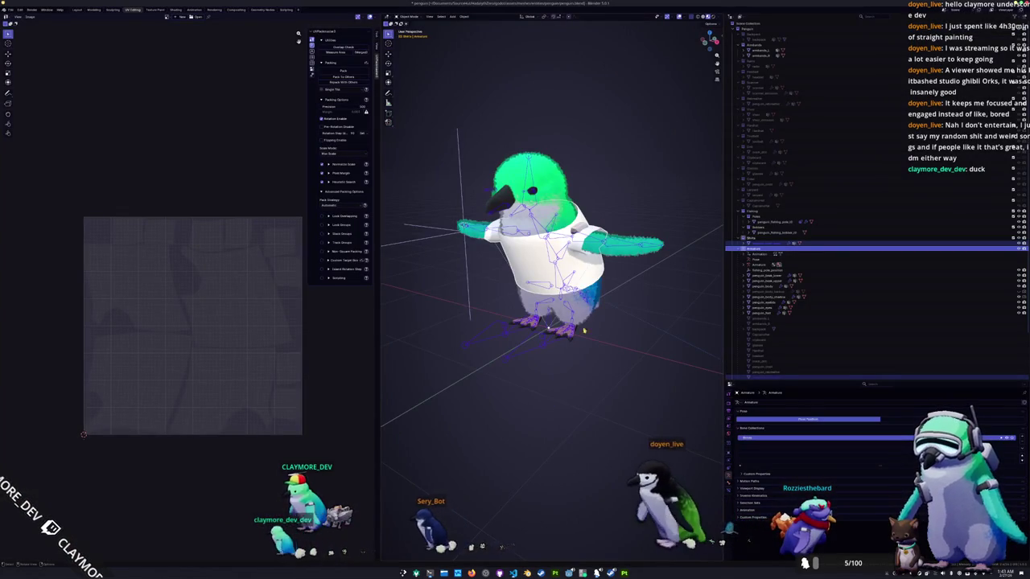
- In the Shading workspace, select the shirt and delete its Principled BSDF node
key("ctrl+Page_Down")
key("ctrl+Page_Down")
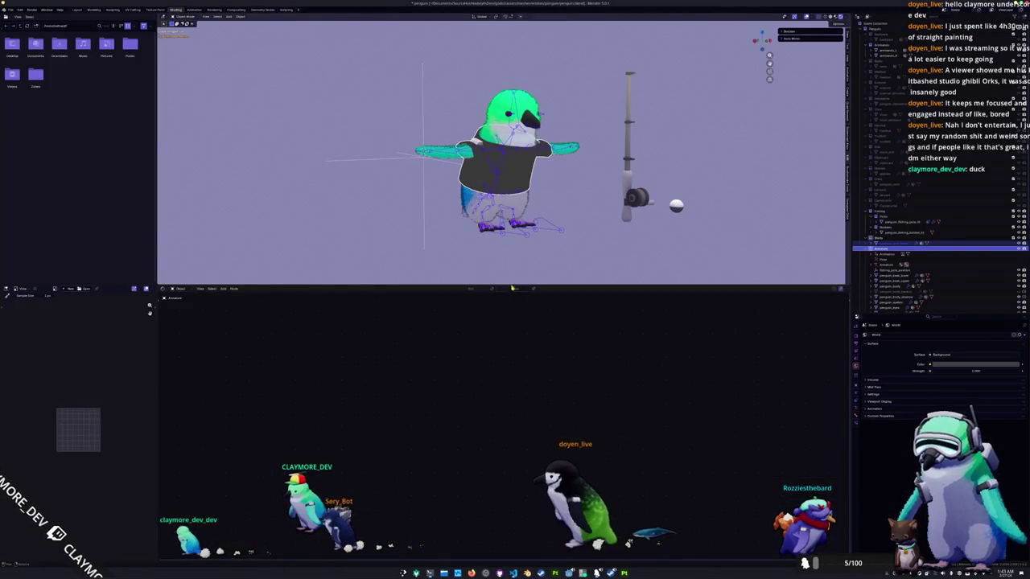
left_click(556, 182)
scroll(556, 182, "up", 4)
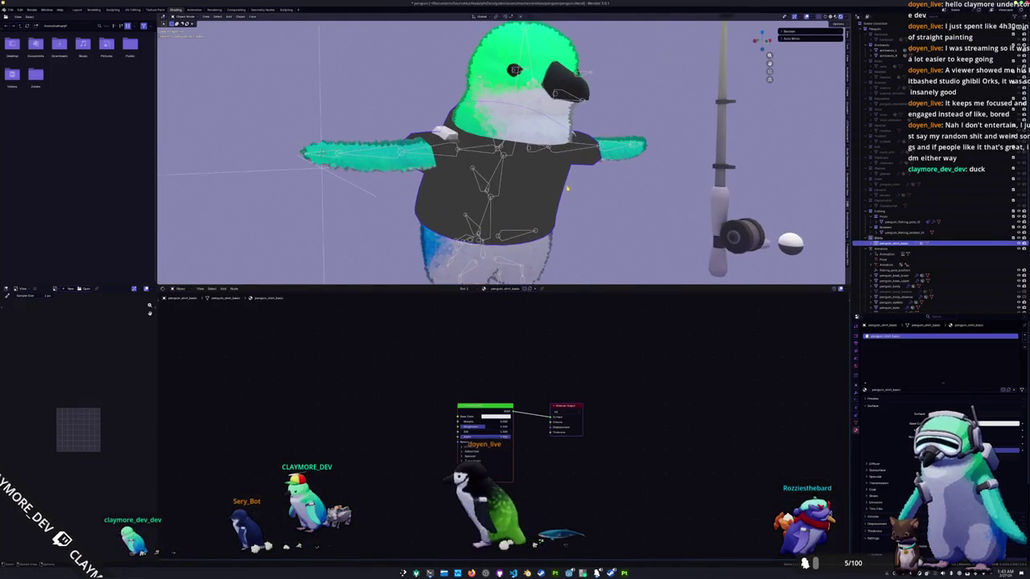
left_click_drag(539, 412, 555, 408)
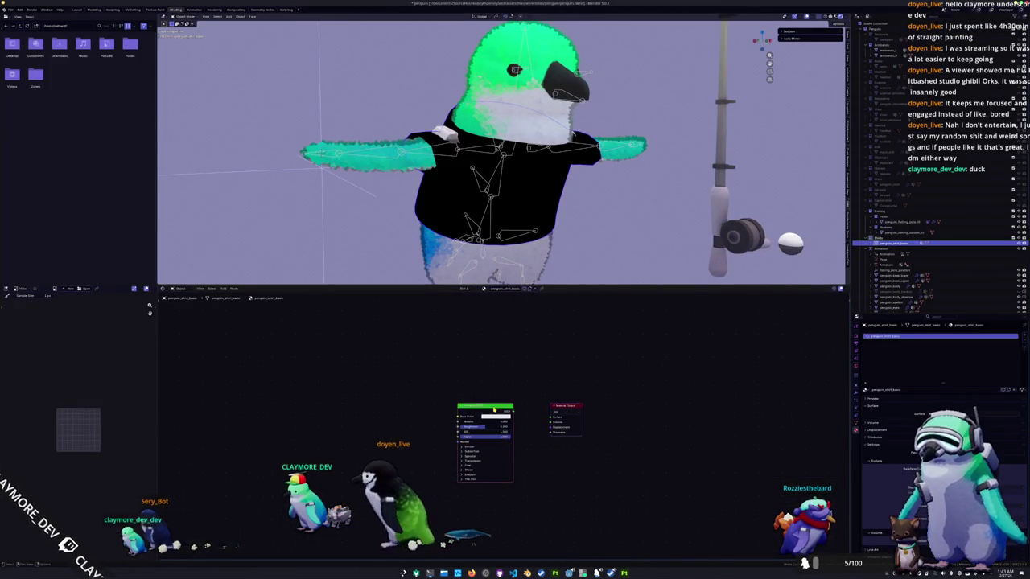
key("Delete")
- Add an Image Texture node loaded with penguin_shirt_base_color.png
key("ctrl+t")
left_click(529, 429)
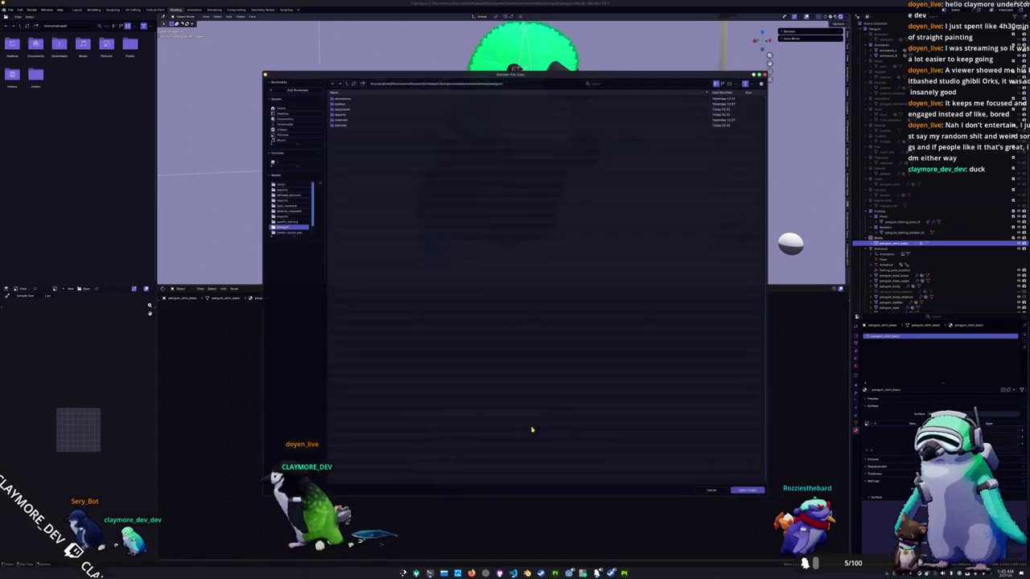
double_click(340, 124)
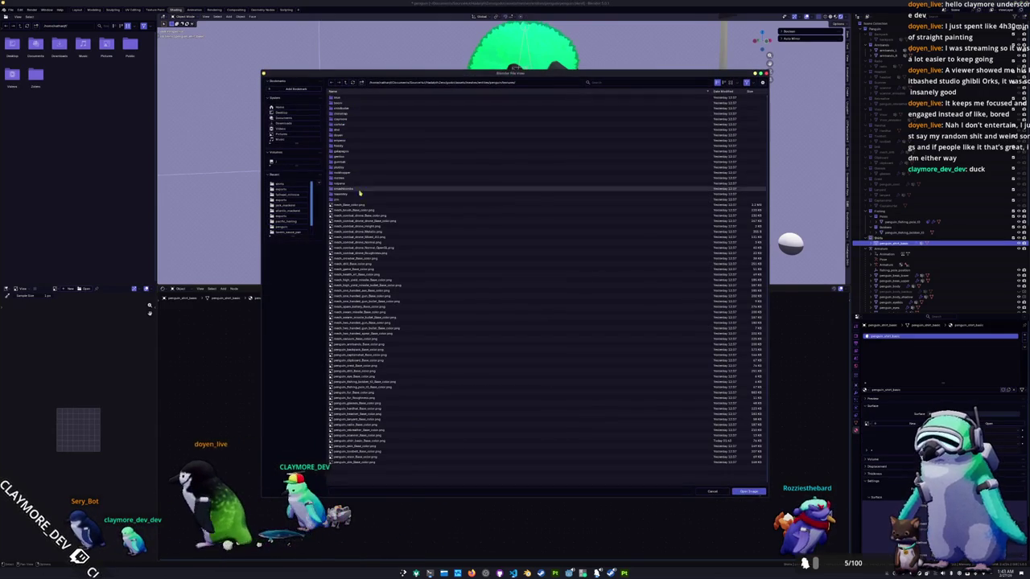
left_click(362, 442)
double_click(364, 442)
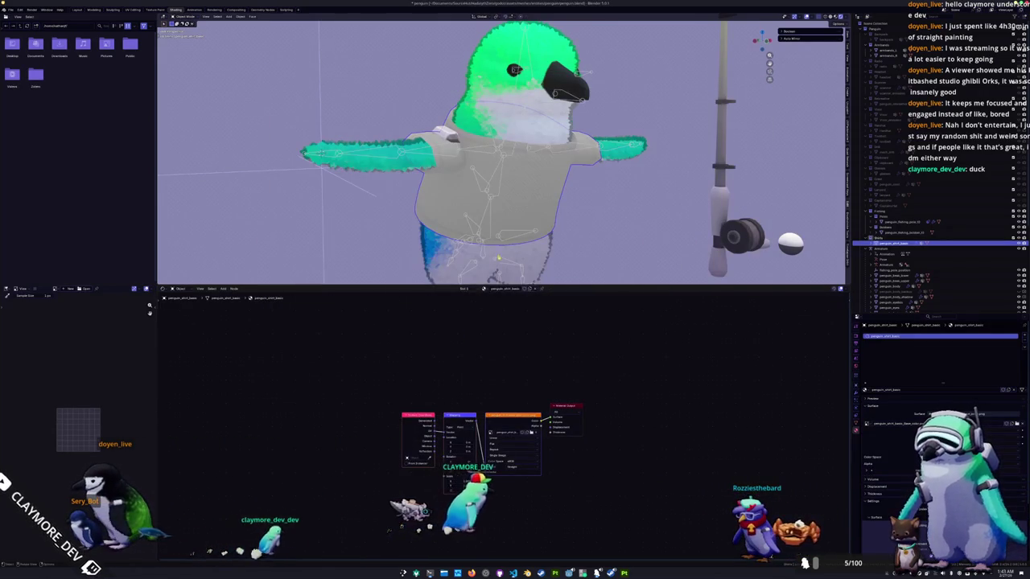
- Add an Overlay Mix node between the shirt texture and the material output
left_click_drag(565, 409, 620, 430)
left_click_drag(541, 418, 557, 382)
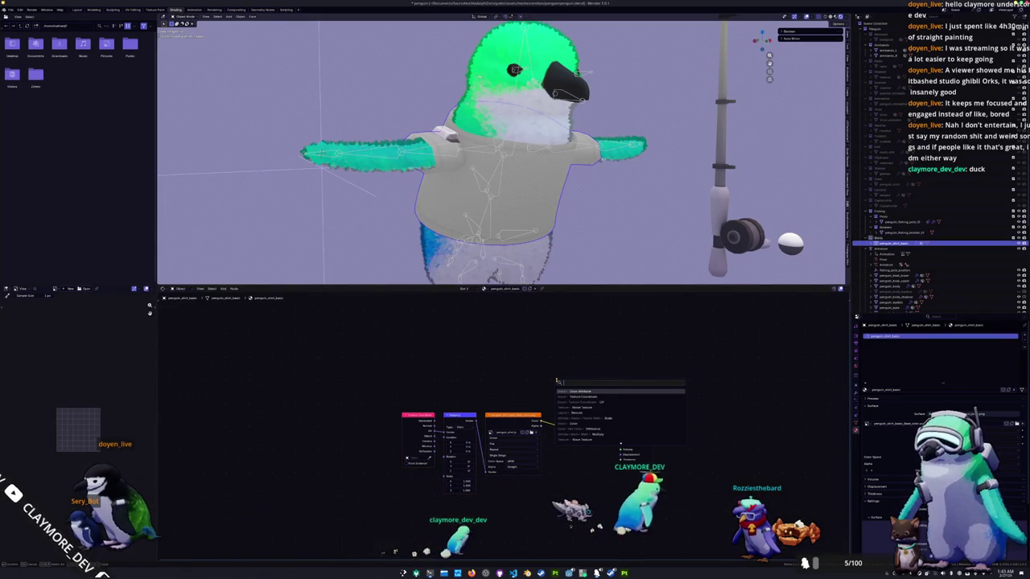
left_click(573, 431)
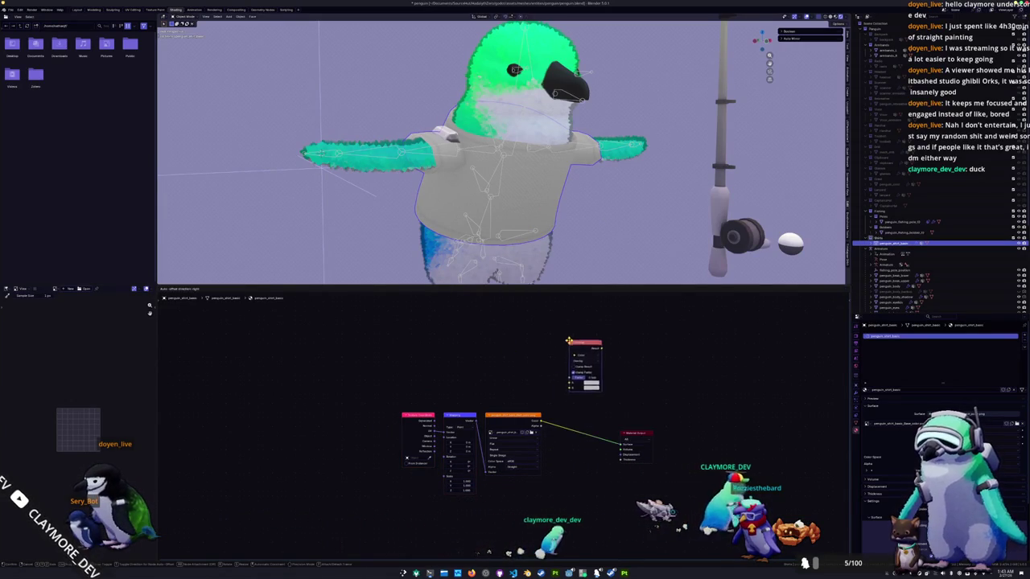
scroll(569, 343, "up", 2)
left_click_drag(553, 419, 588, 385)
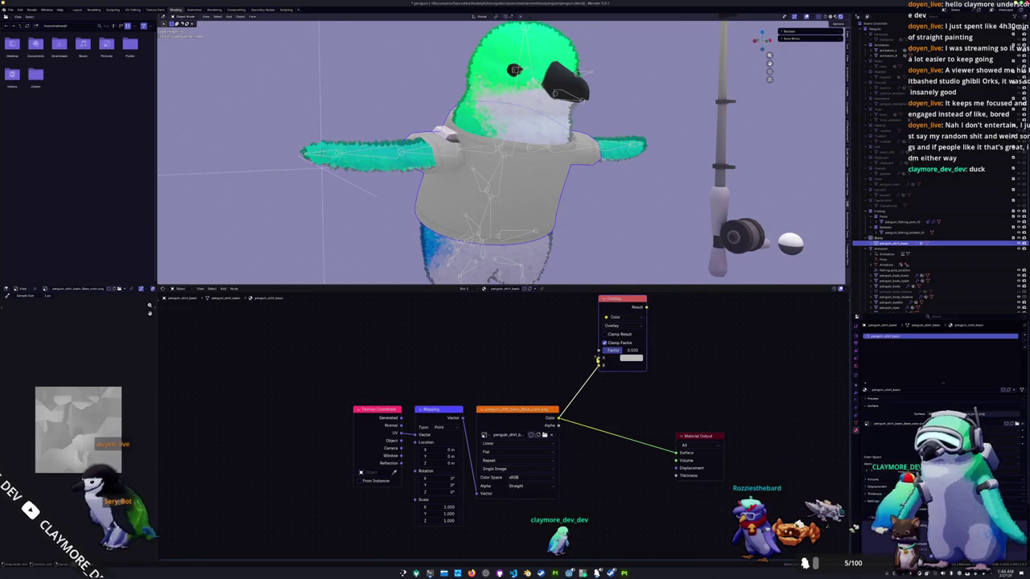
left_click_drag(542, 348, 546, 348)
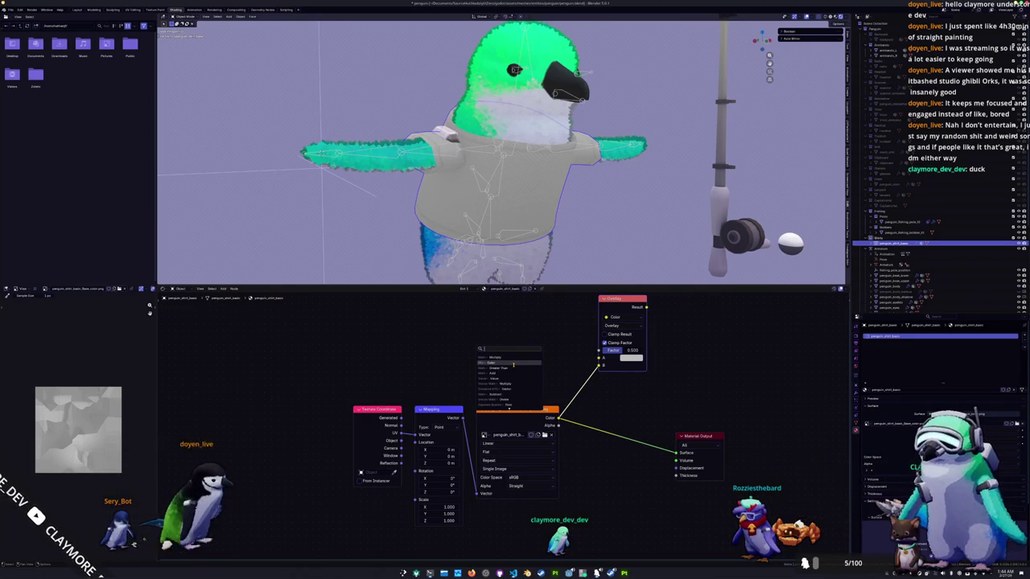
- Set the Overlay node's second colour to black so the shirt turns black
left_click(629, 359)
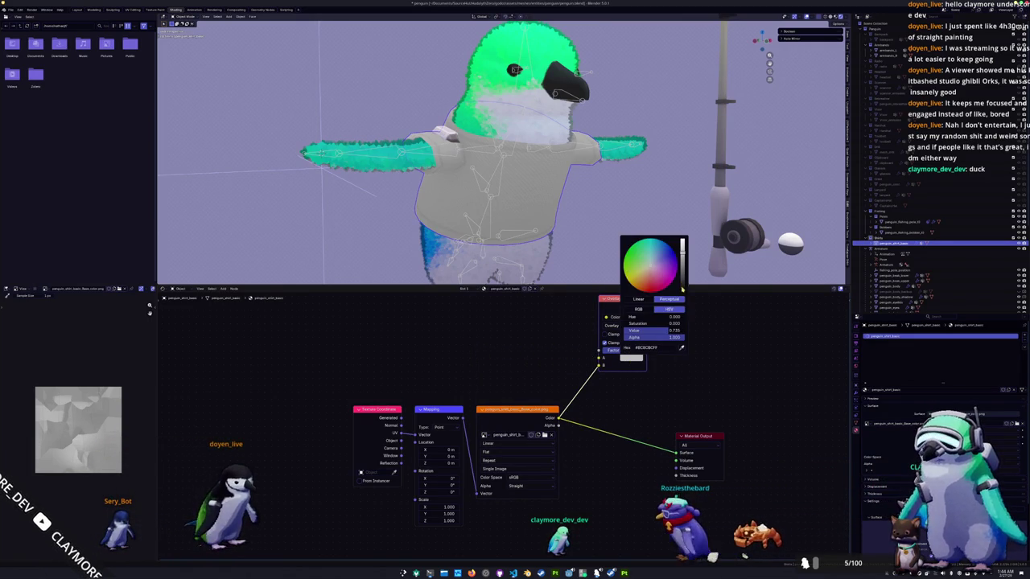
left_click_drag(685, 282, 684, 291)
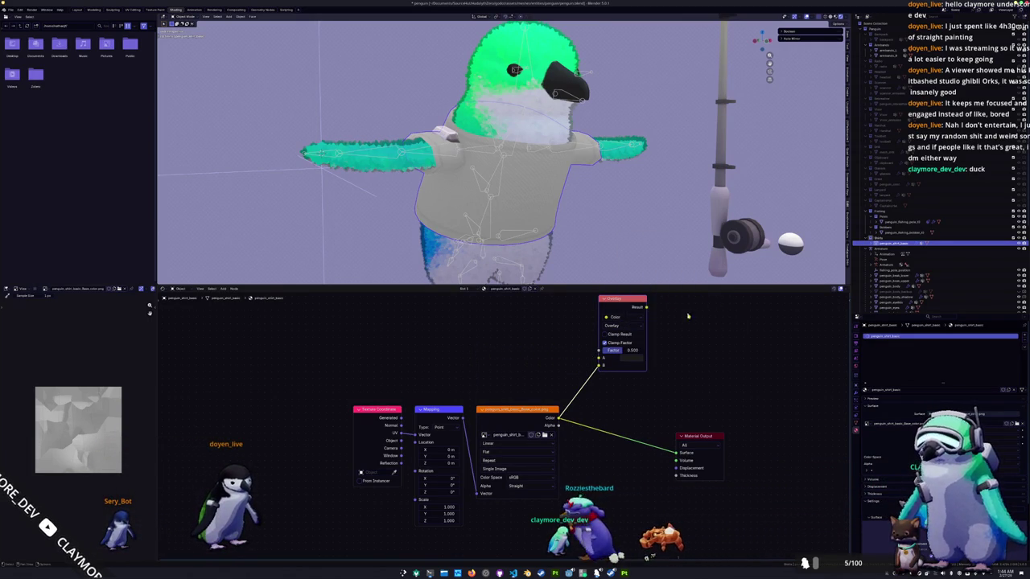
left_click_drag(630, 315, 632, 333)
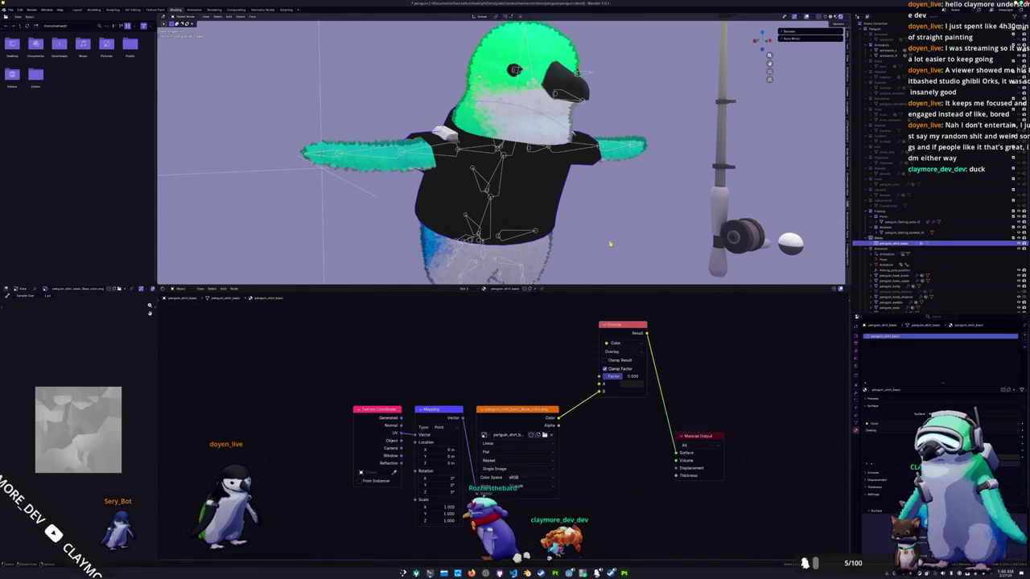
scroll(610, 244, "down", 3)
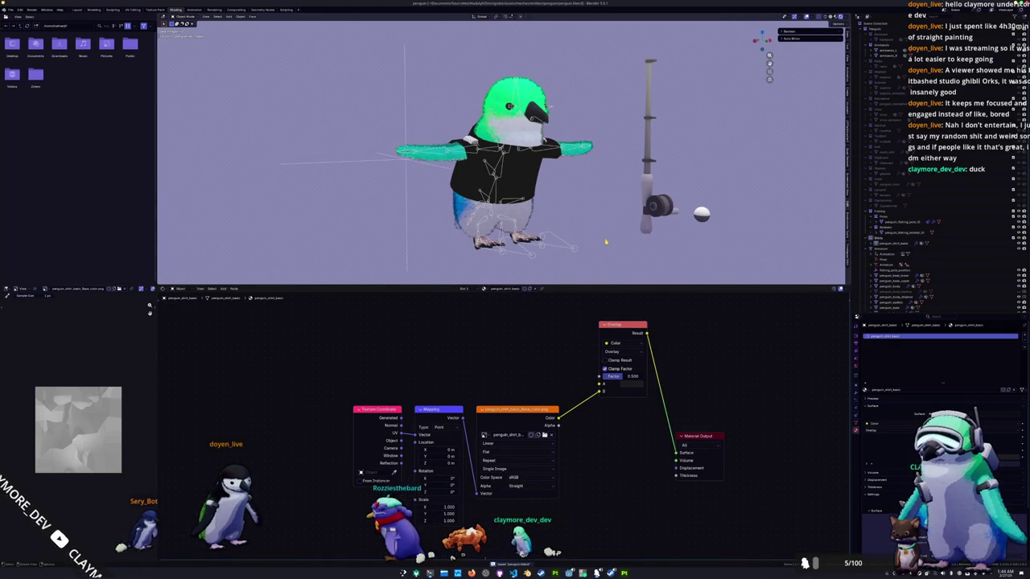
scroll(532, 178, "down", 2)
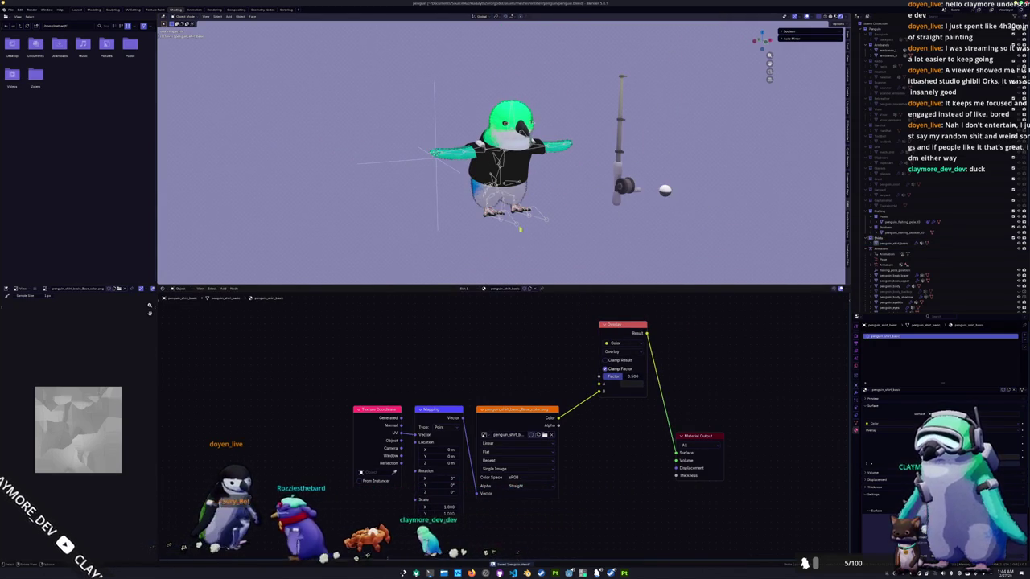
left_click(578, 572)
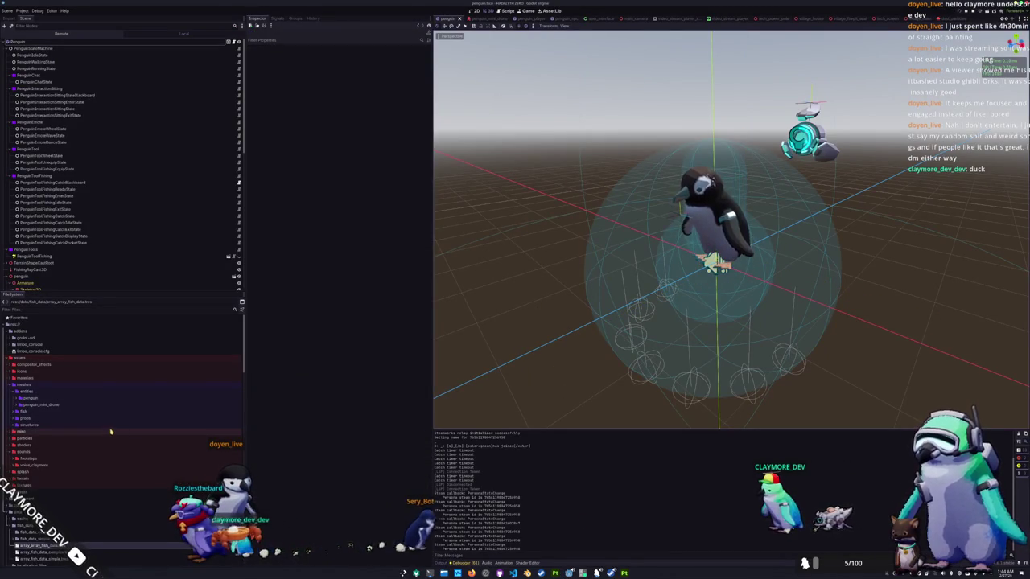
- Collapse the expanded data subfolders and expand the tree to reach the resources folder
scroll(112, 435, "down", 5)
double_click(40, 400)
double_click(28, 427)
double_click(29, 434)
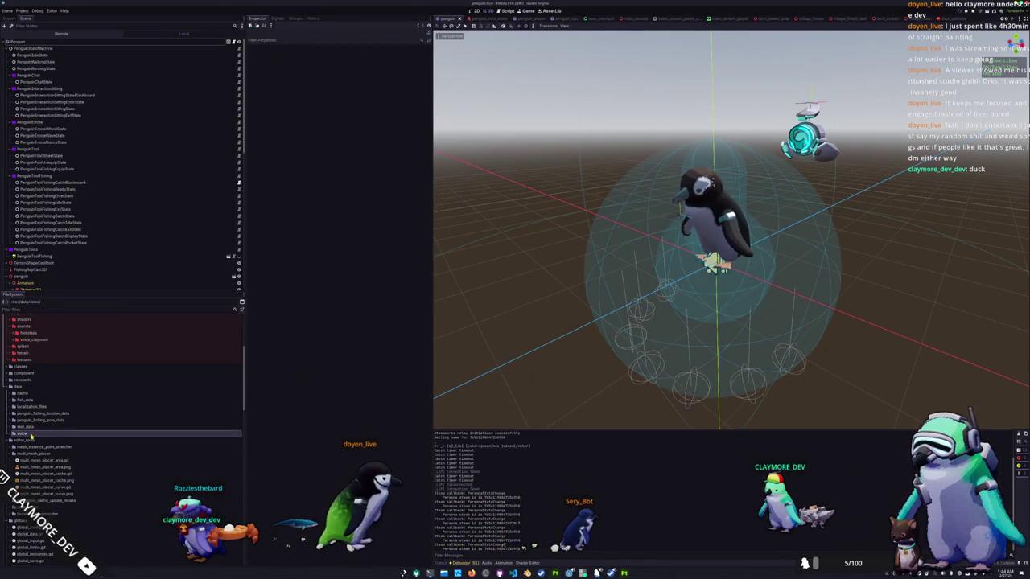
right_click(17, 388)
mouse_move(36, 391)
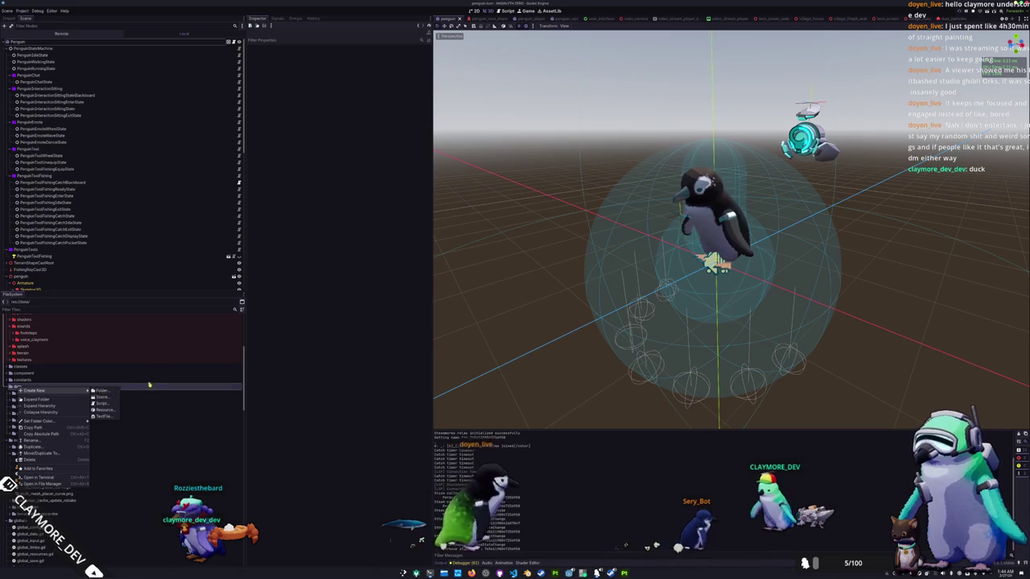
double_click(28, 380)
scroll(60, 440, "down", 3)
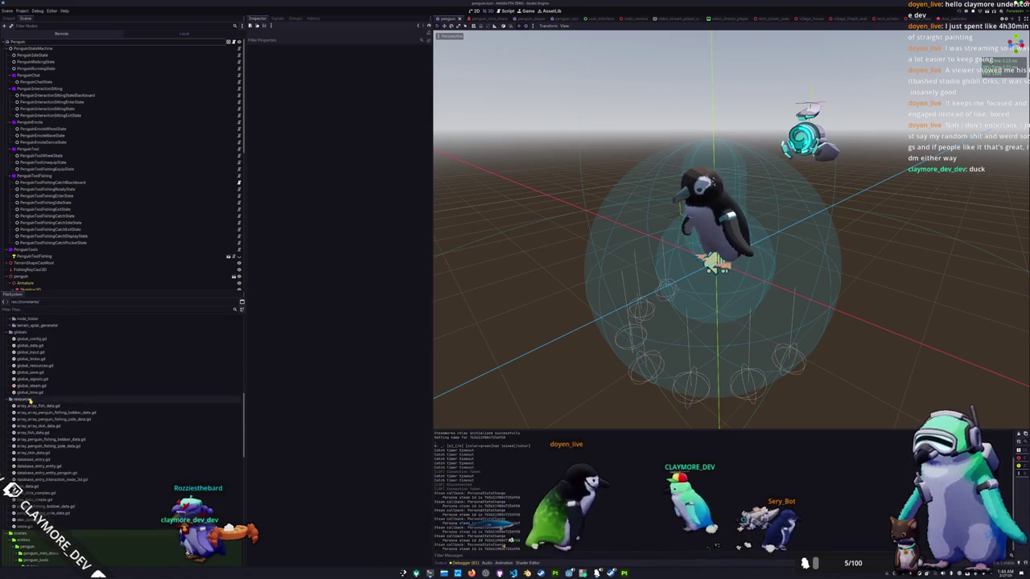
- Create a shirt data script in resources that inherits from Resource
right_click(30, 400)
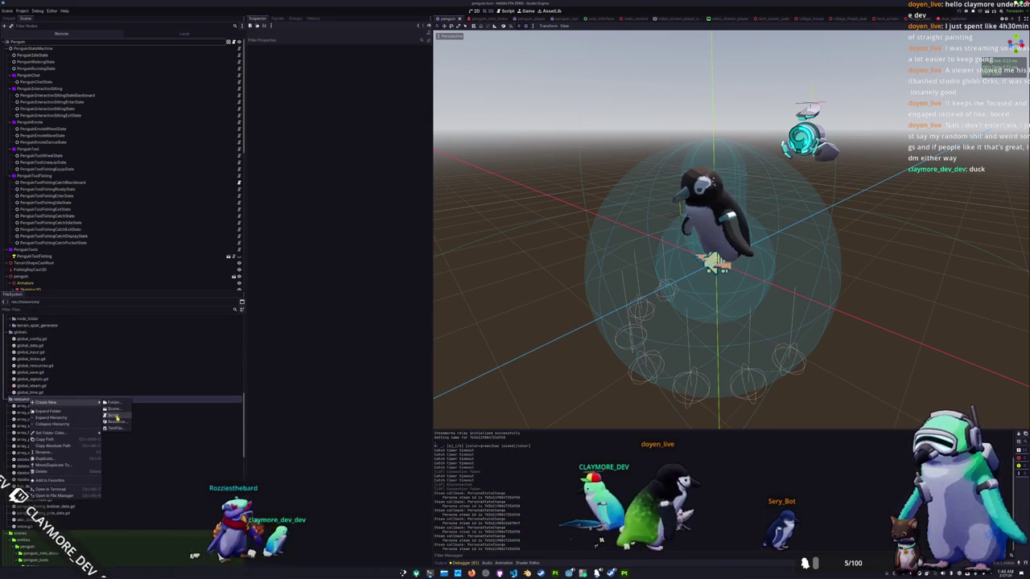
left_click(114, 415)
type("skin_data")
double_click(506, 256)
type("SkinD")
double_click(500, 258)
type("Resource")
left_click(489, 323)
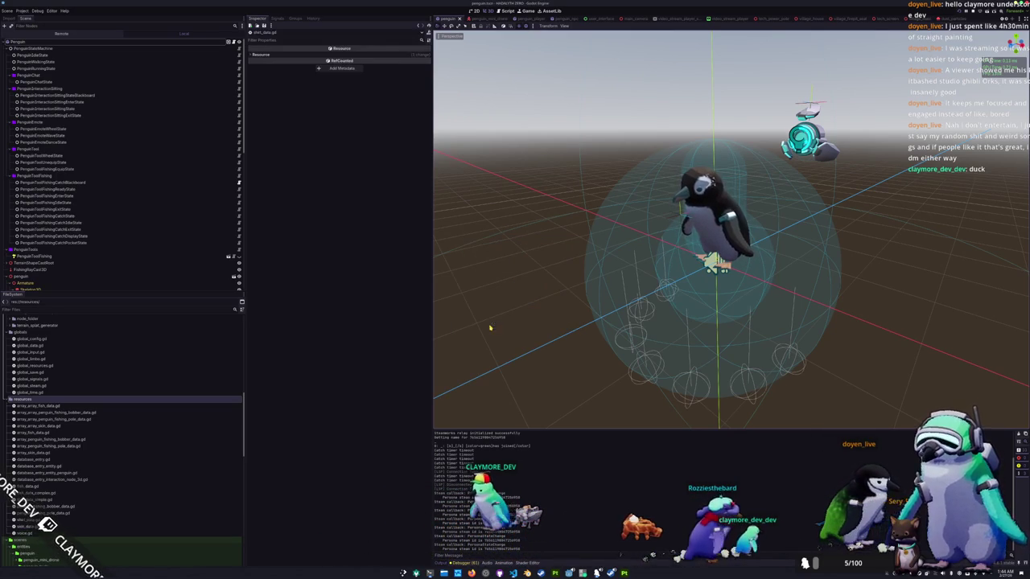
- Start a second new script in resources for the array shirt data
right_click(30, 405)
mouse_move(47, 404)
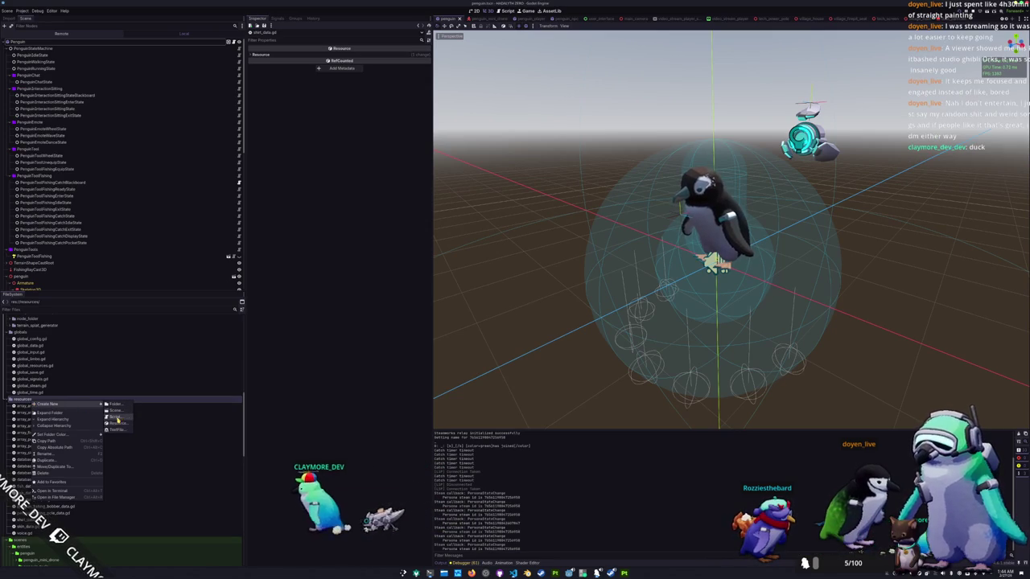
left_click(118, 419)
type("data")
type("array_")
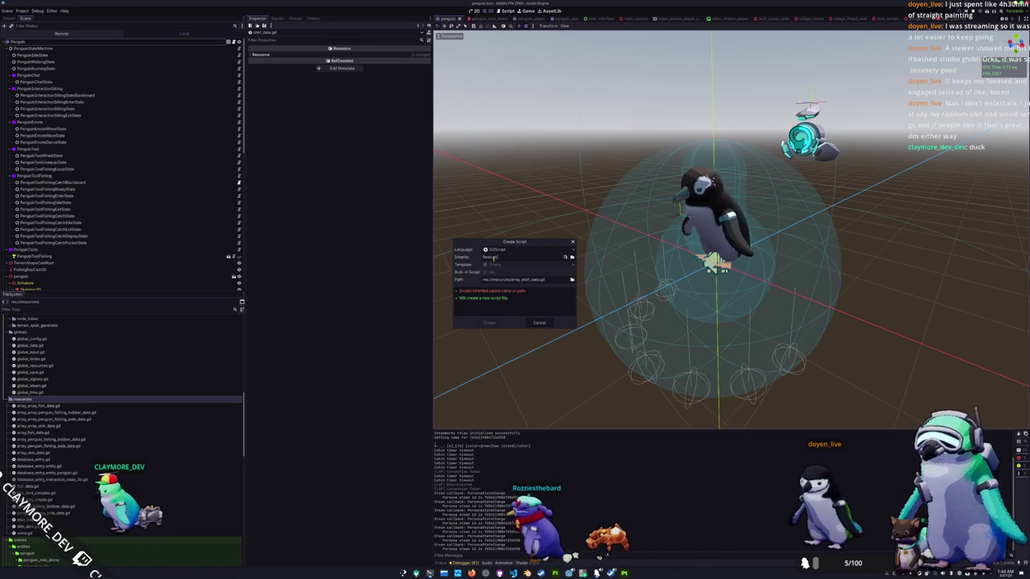
- Create array_shirt_data.gd and array_array_shirt_data.gd as Resource scripts, then select shirt_data.gd
left_click(488, 323)
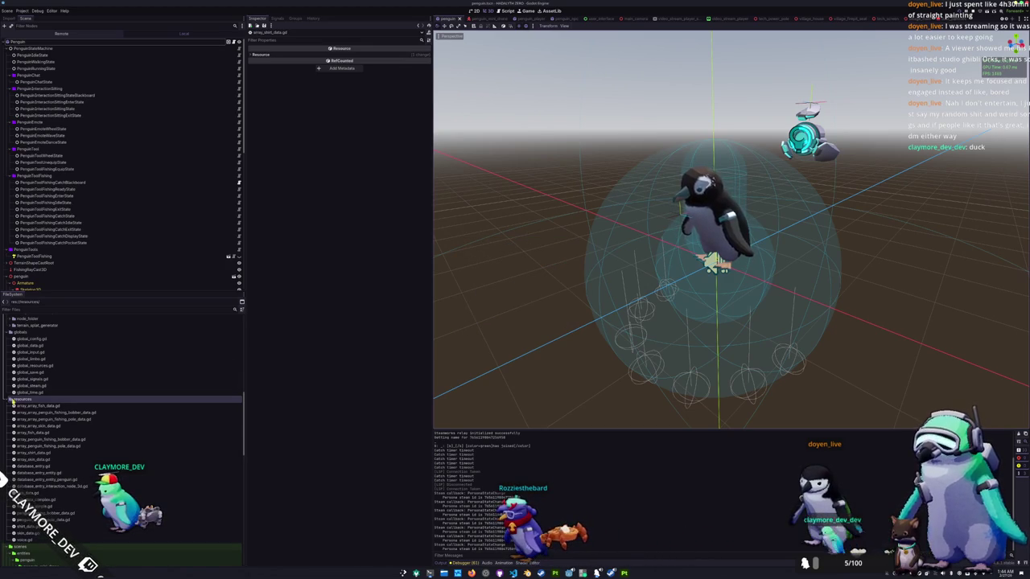
right_click(22, 403)
left_click(103, 419)
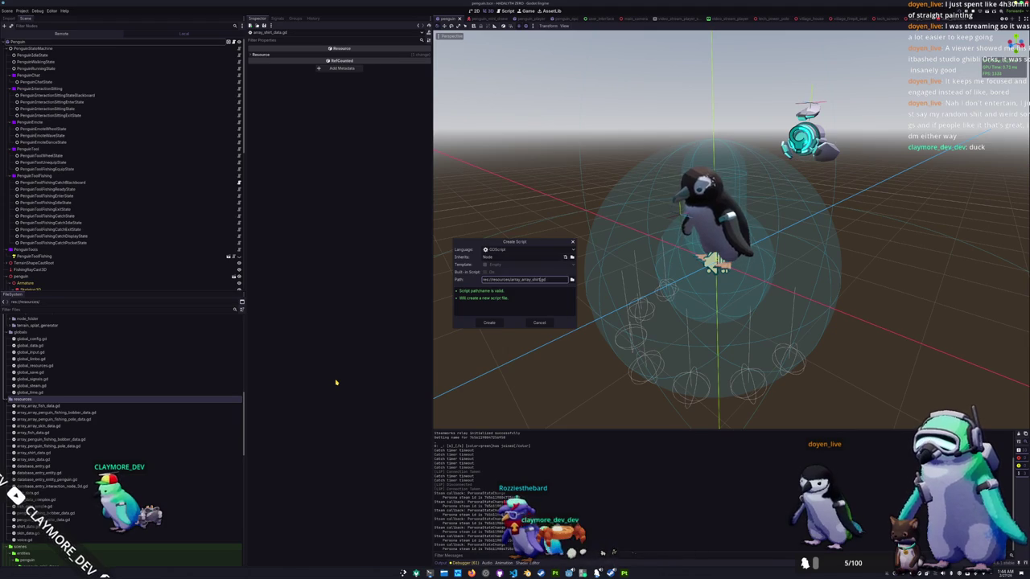
double_click(502, 256)
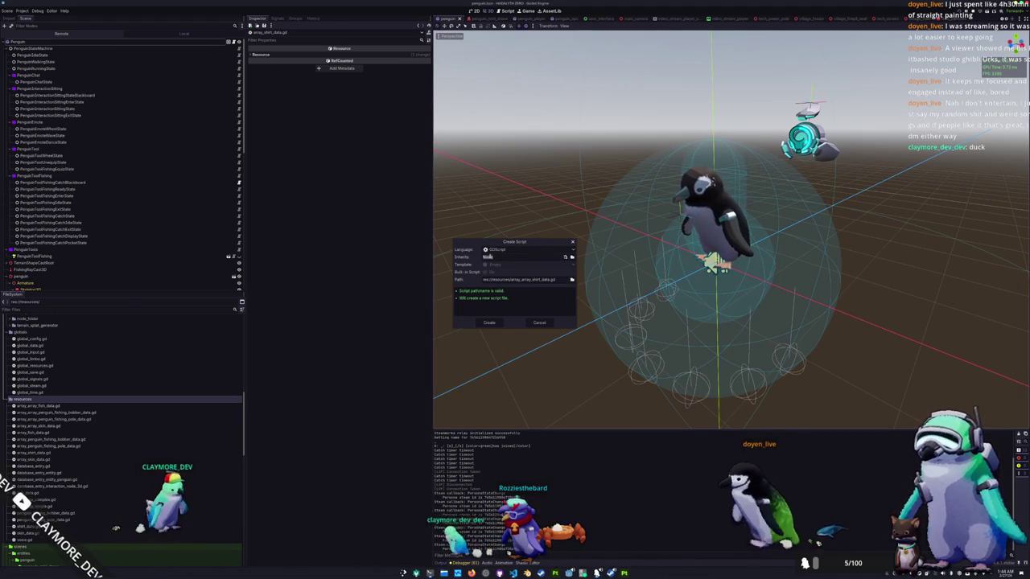
type("Resource")
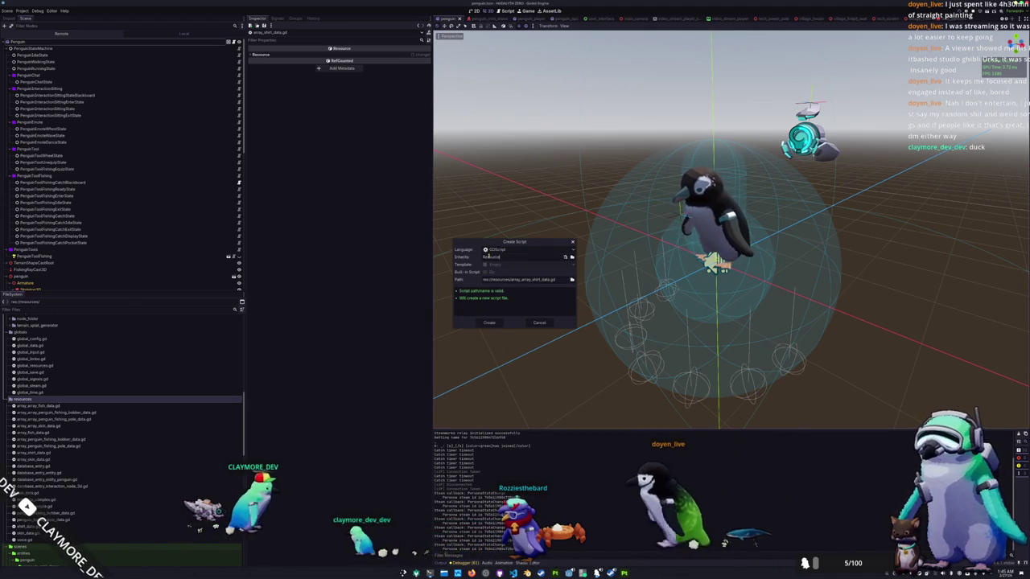
left_click(490, 322)
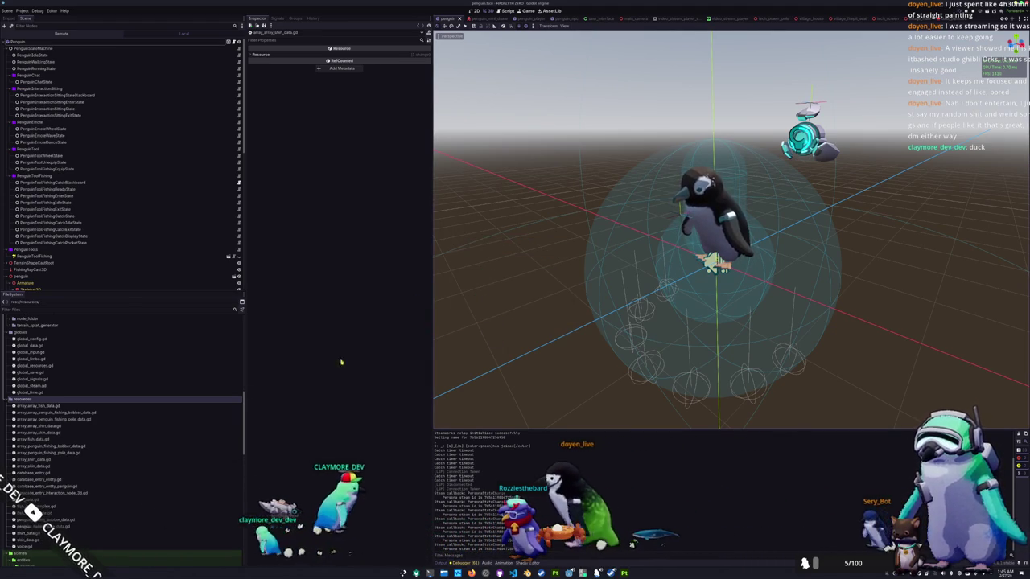
left_click(47, 533)
key("alt+Tab")
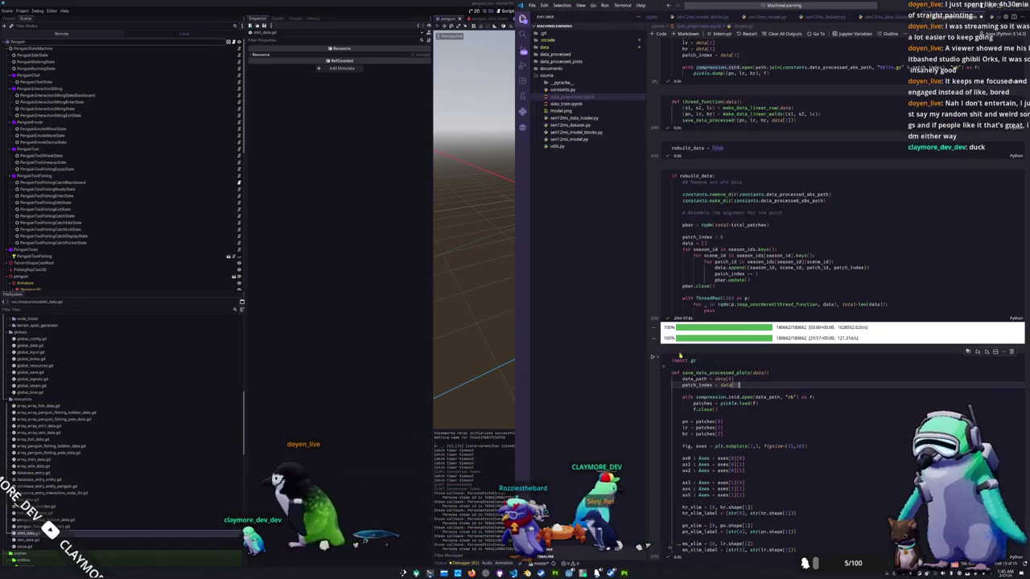
- Open data_train.ipynb and select 'autoreload' in the top cell's ModuleNotFoundError
scroll(750, 387, "down", 5)
scroll(751, 378, "down", 4)
scroll(755, 362, "down", 4)
left_click(565, 104)
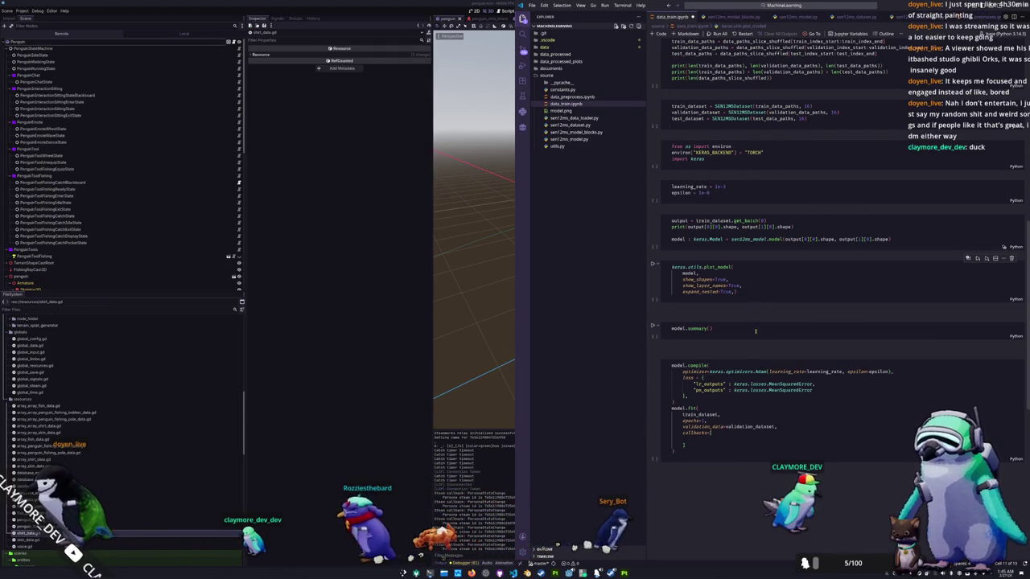
scroll(751, 335, "up", 2)
scroll(745, 334, "up", 2)
scroll(739, 332, "up", 2)
scroll(736, 313, "up", 2)
scroll(732, 271, "up", 2)
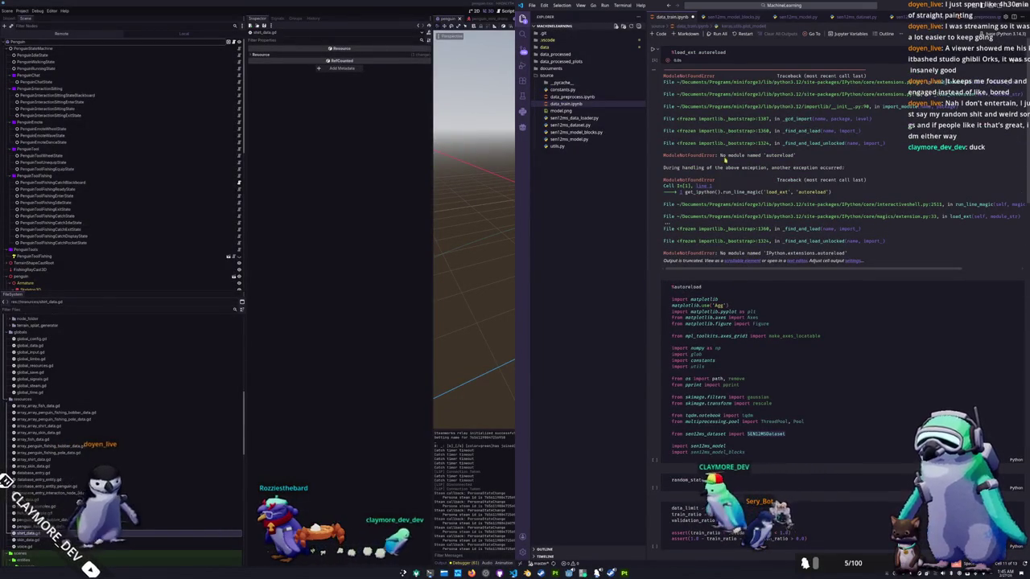
double_click(724, 52)
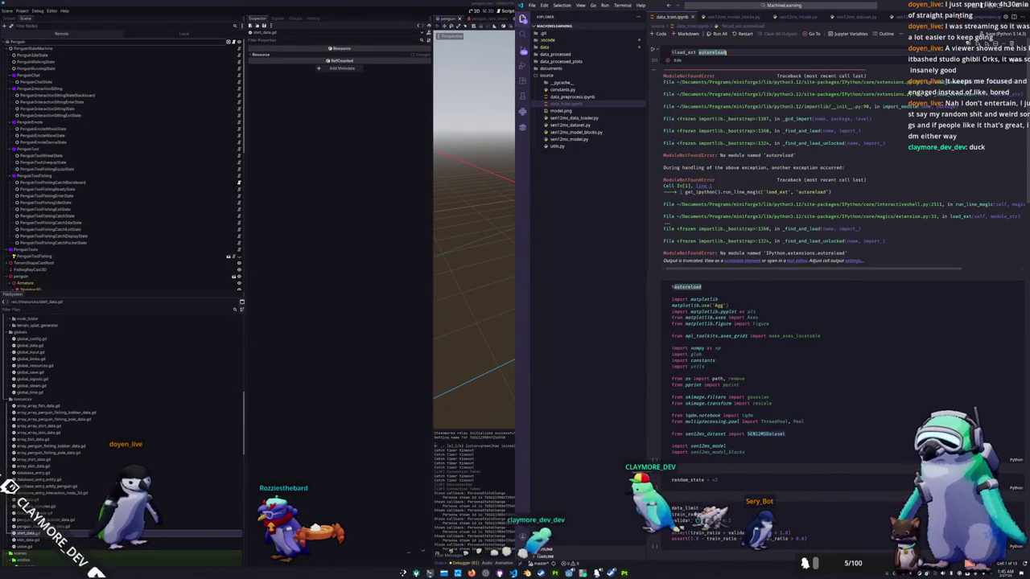
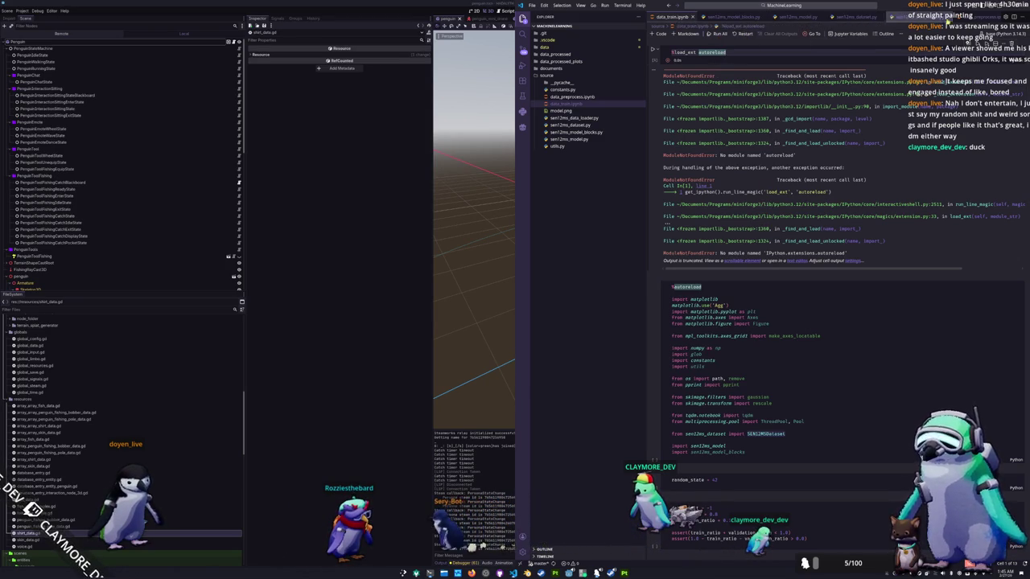
- Look over the data_preprocess notebook briefly
left_click(937, 17)
scroll(994, 340, "down", 5)
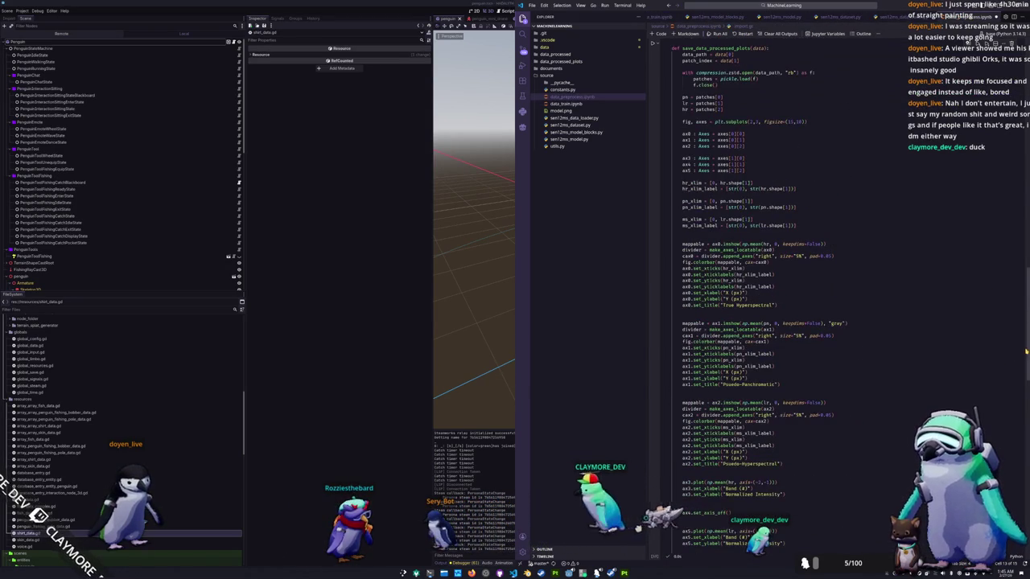
scroll(837, 321, "up", 10)
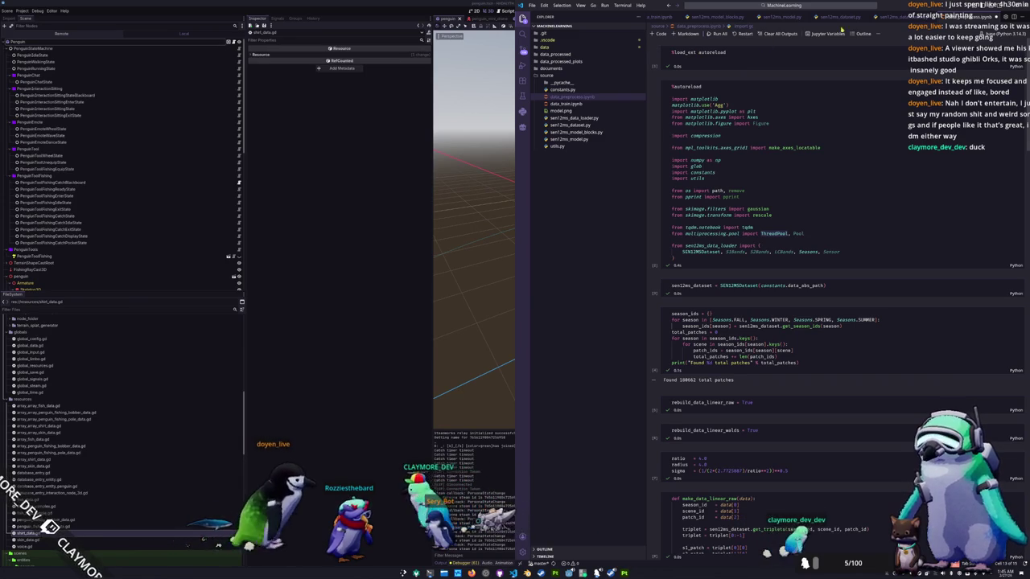
- In data_train, clear all outputs, run every cell, and scroll to the model.fit OutOfMemoryError
left_click(663, 18)
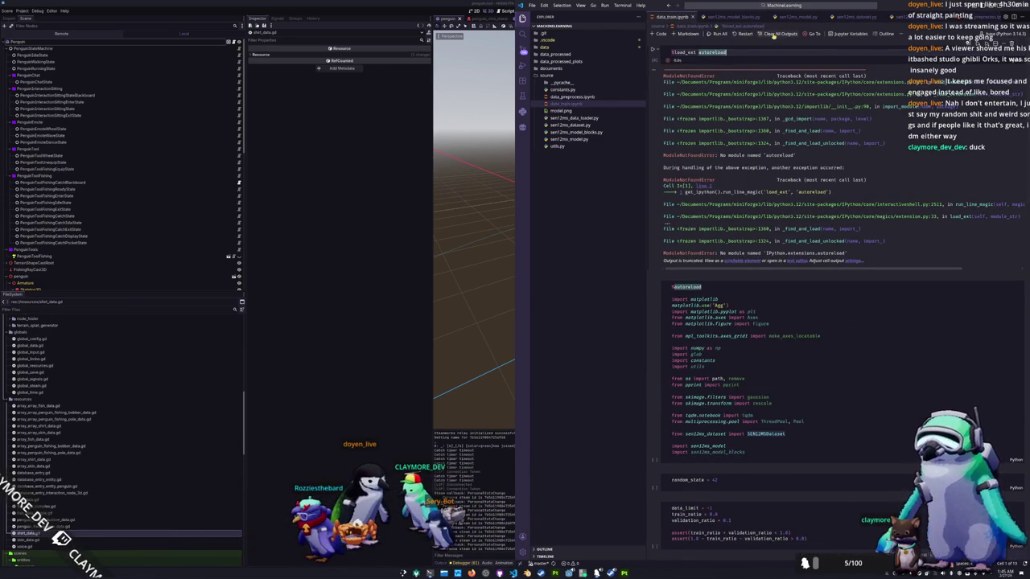
left_click(769, 34)
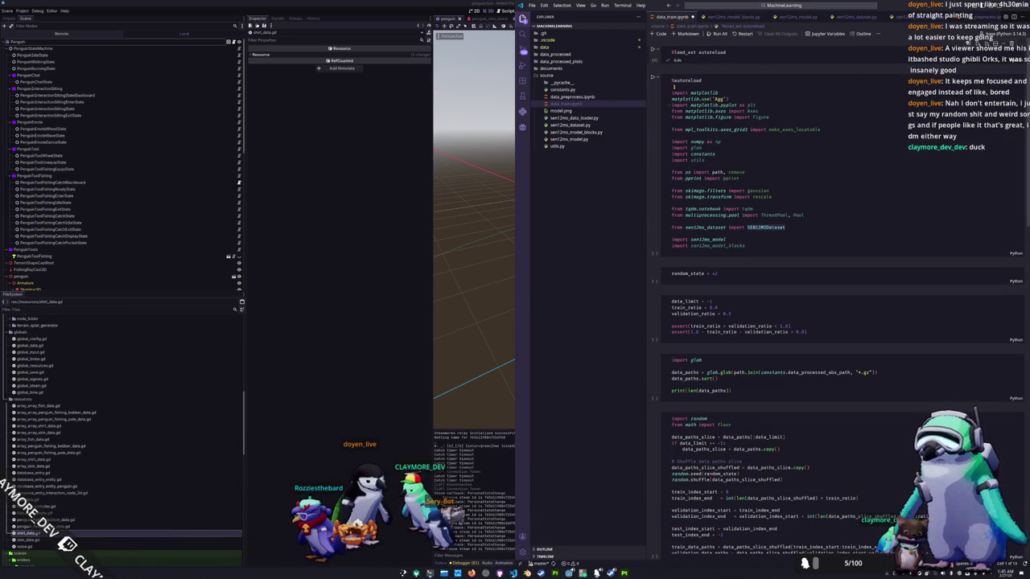
left_click(718, 34)
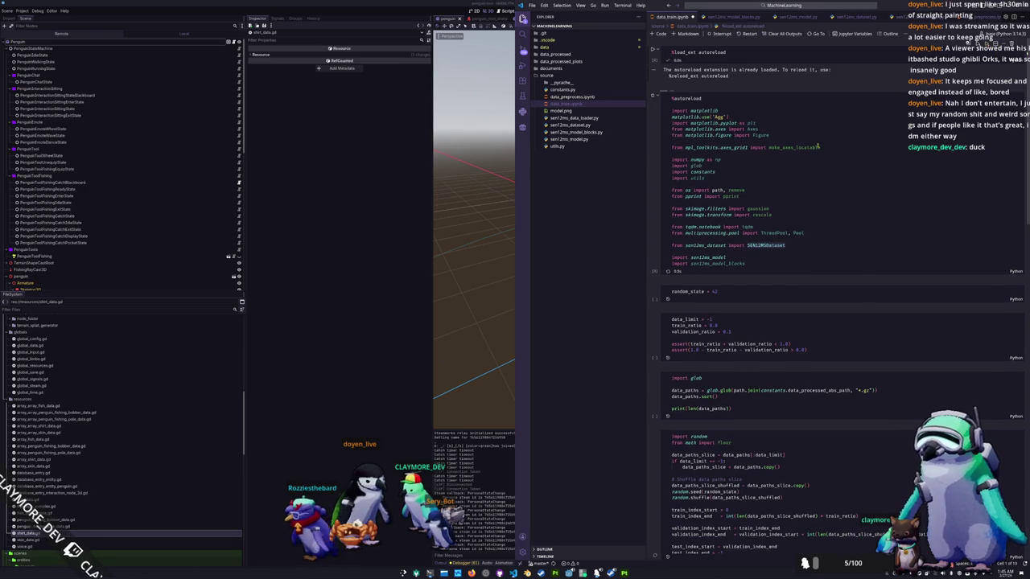
scroll(812, 166, "down", 2)
scroll(812, 177, "down", 2)
scroll(811, 189, "down", 2)
scroll(811, 201, "down", 2)
scroll(811, 208, "down", 3)
scroll(810, 216, "down", 3)
scroll(810, 224, "down", 3)
scroll(809, 234, "down", 3)
scroll(808, 238, "down", 1)
scroll(809, 239, "down", 2)
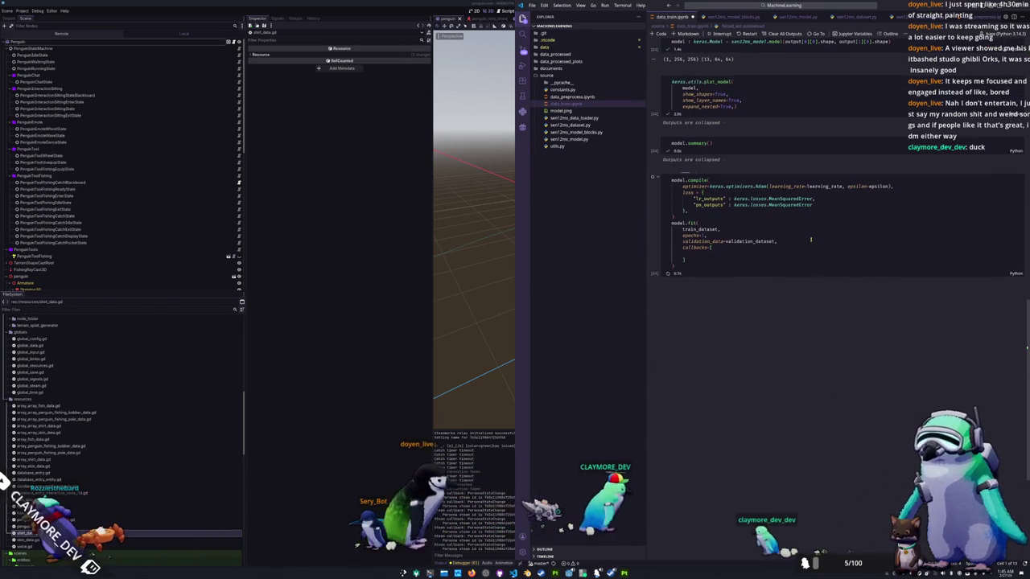
scroll(808, 240, "up", 1)
scroll(798, 241, "up", 2)
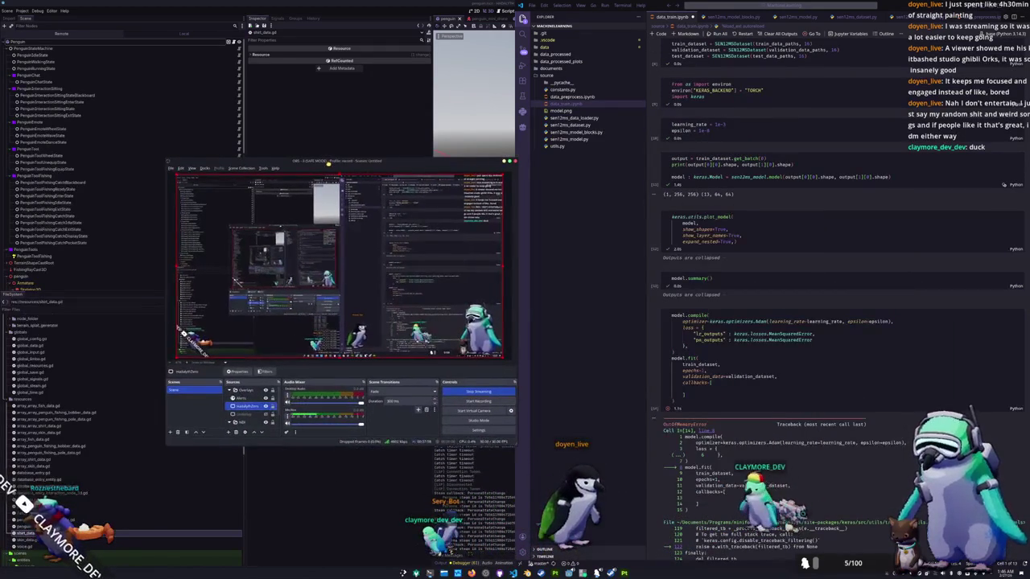
- Move the OBS window aside and return to the notebook's training cells
left_click_drag(325, 225, 272, 208)
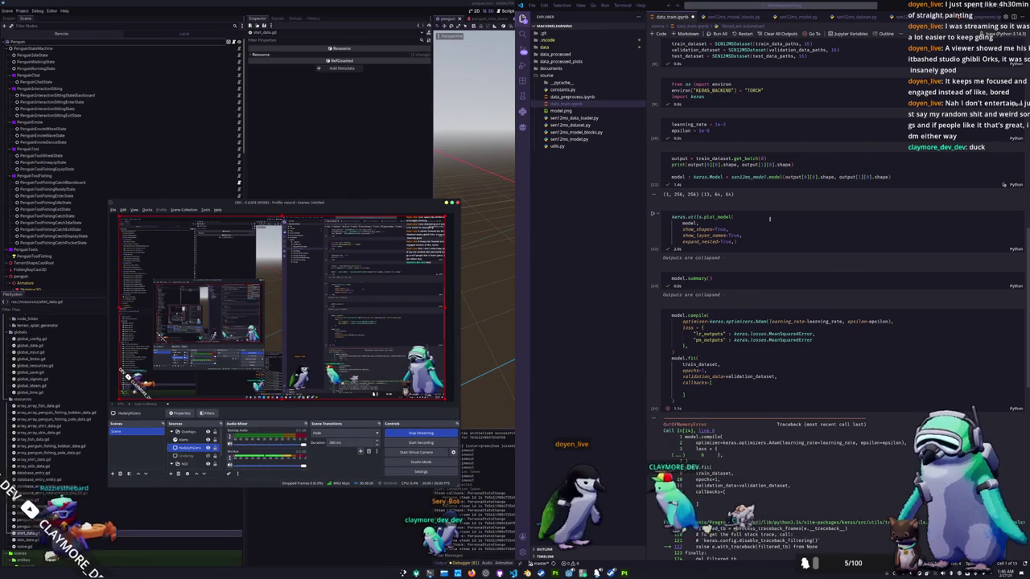
left_click(742, 146)
scroll(743, 146, "down", 3)
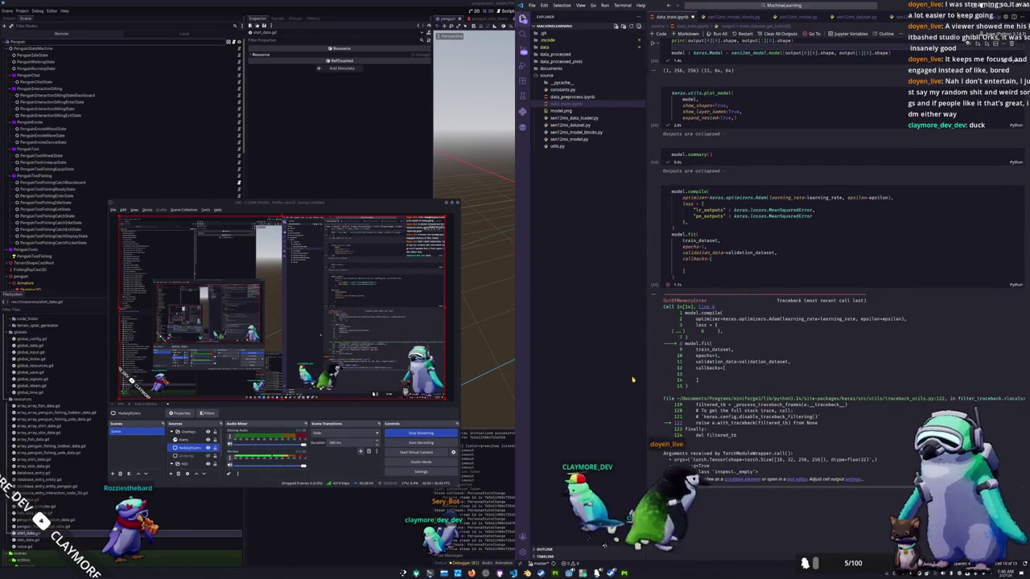
left_click(731, 260)
scroll(730, 259, "up", 3)
scroll(772, 241, "up", 2)
scroll(807, 227, "up", 2)
- Change the train, validation and test dataset batch sizes from 16 to 4
left_click(803, 236)
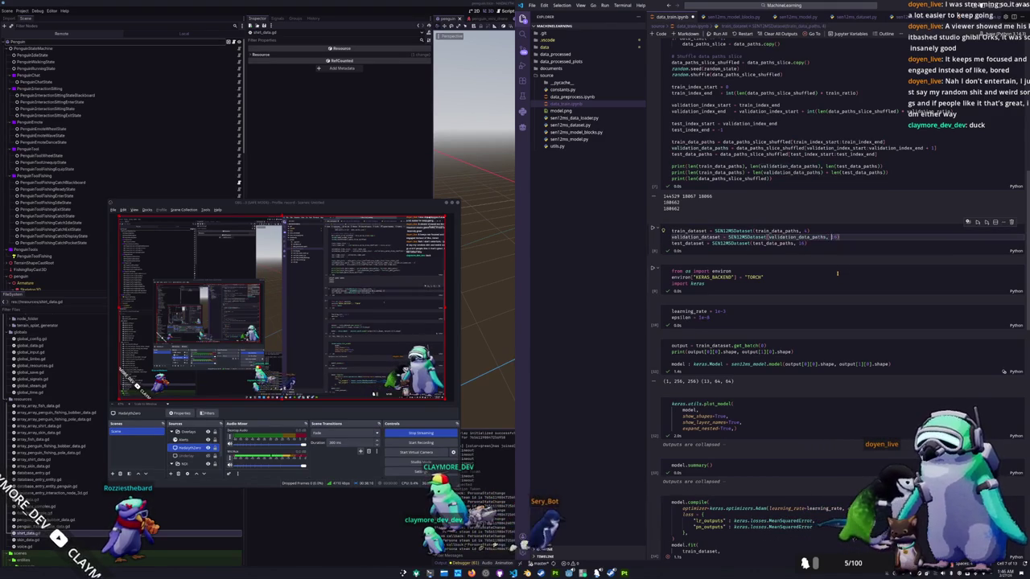
key("Down")
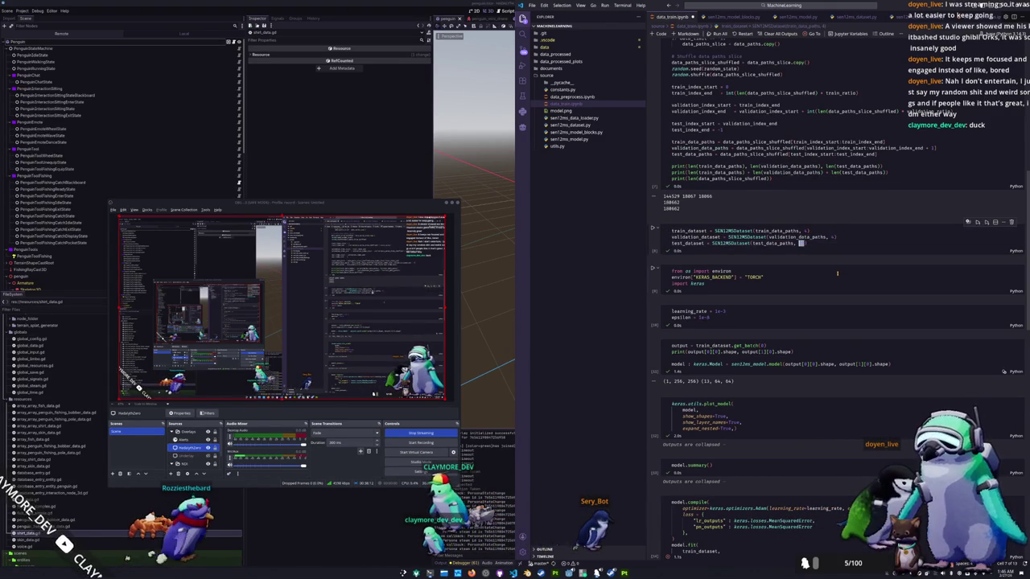
left_click(756, 286)
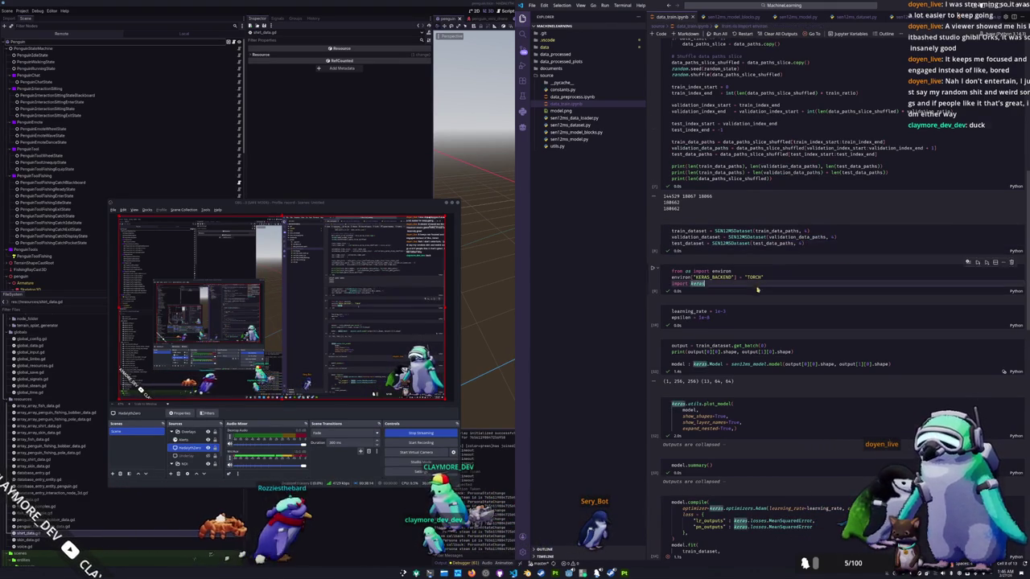
scroll(756, 286, "down", 3)
left_click(373, 157)
left_click(531, 260)
- Open sen12ms_dataset.py from the Explorer
left_click(569, 139)
left_click(573, 132)
left_click(570, 125)
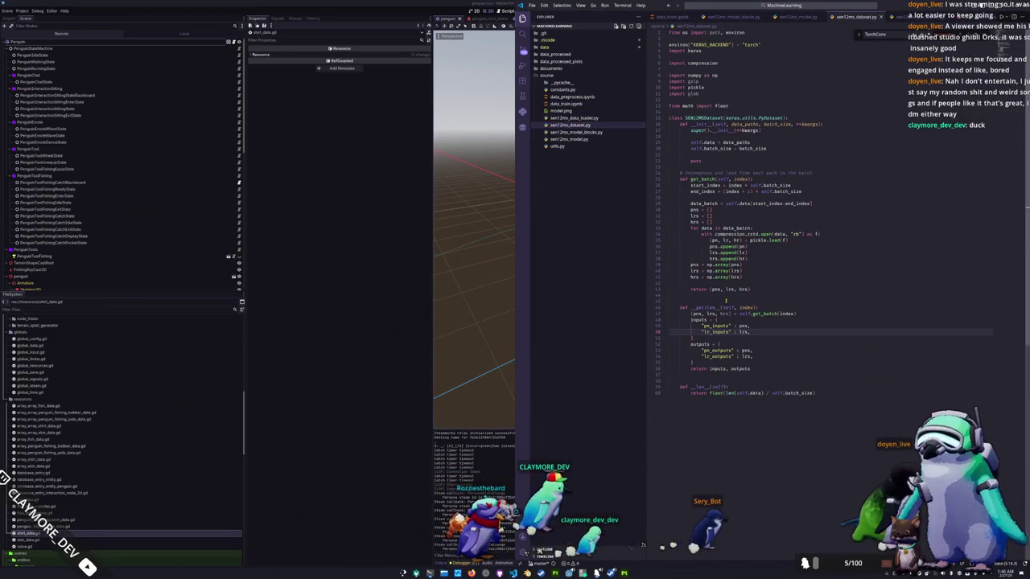
- Review get_batch and __getitem__ in sen12ms_dataset.py, then go back to data_train.ipynb
left_click(740, 284)
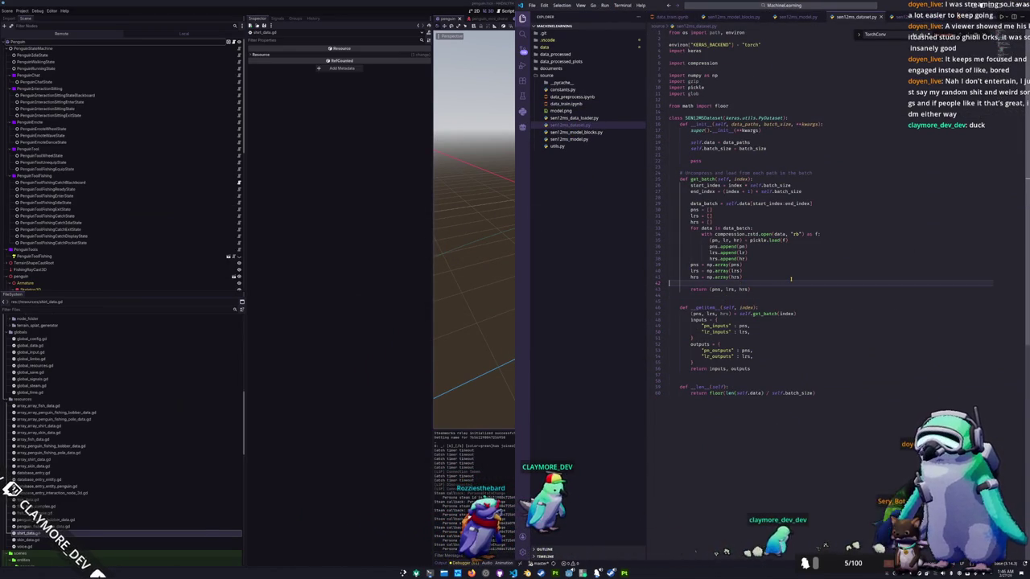
scroll(791, 279, "down", 2)
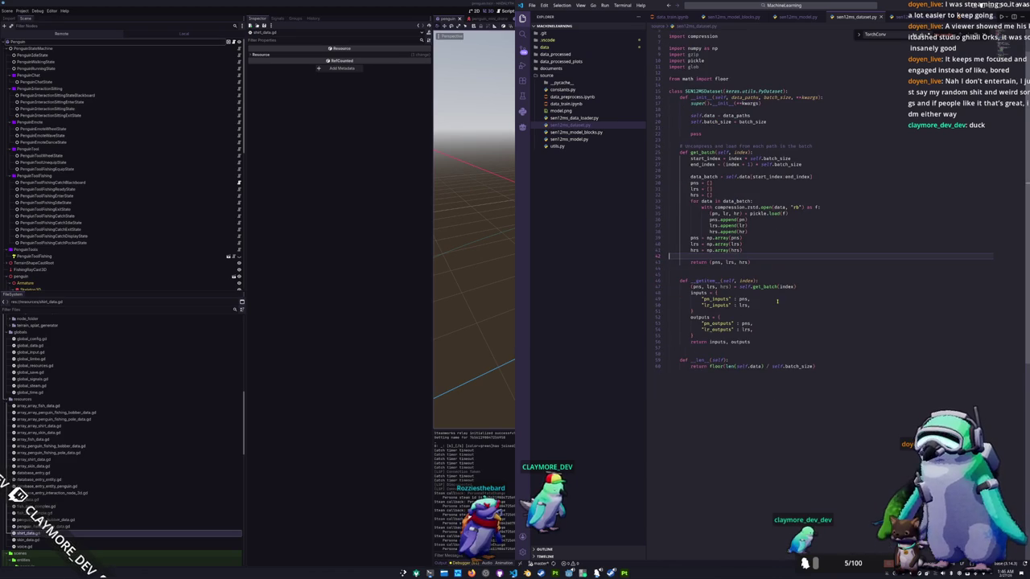
left_click(734, 347)
scroll(727, 346, "down", 3)
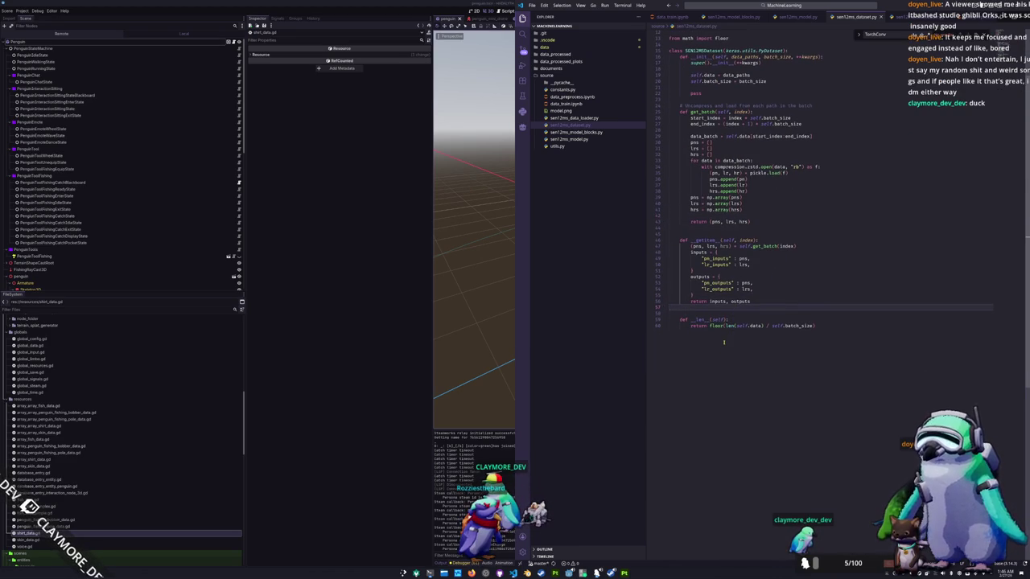
scroll(723, 342, "up", 4)
scroll(723, 342, "up", 2)
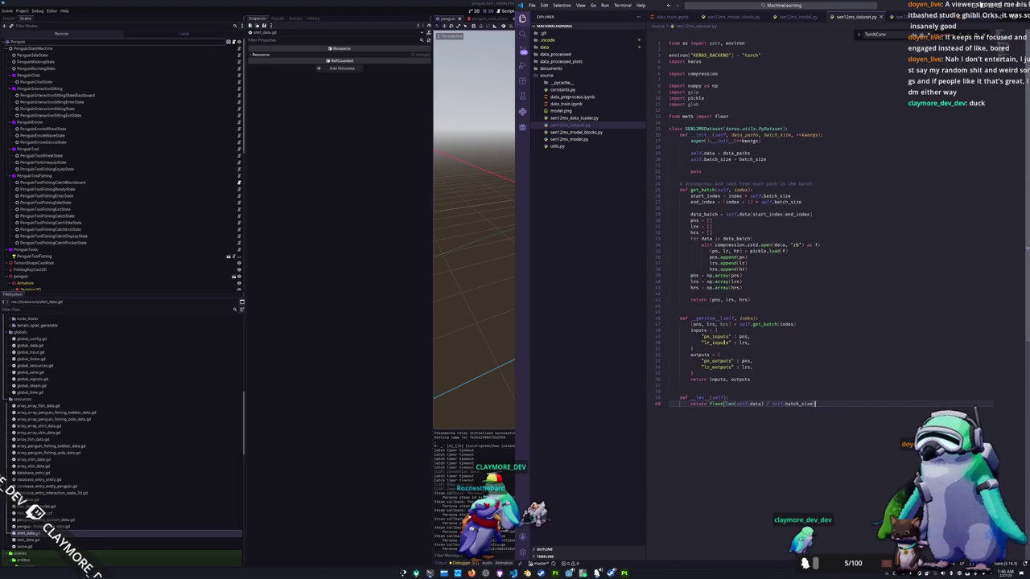
left_click(566, 104)
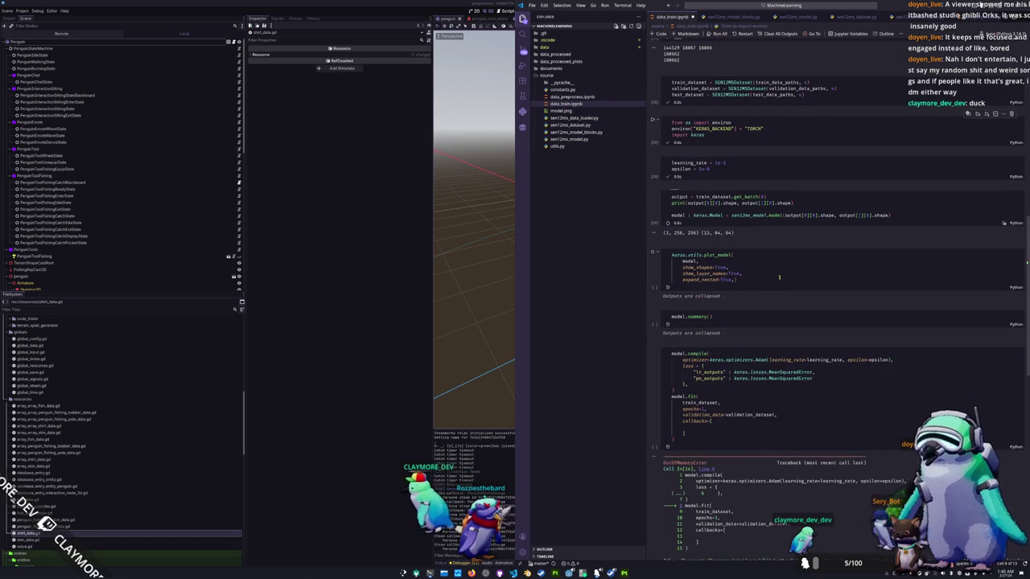
- Clear outputs and re-run the notebook with batch size 4, then open a terminal
scroll(779, 278, "down", 2)
scroll(779, 280, "down", 2)
scroll(778, 282, "down", 2)
left_click(716, 33)
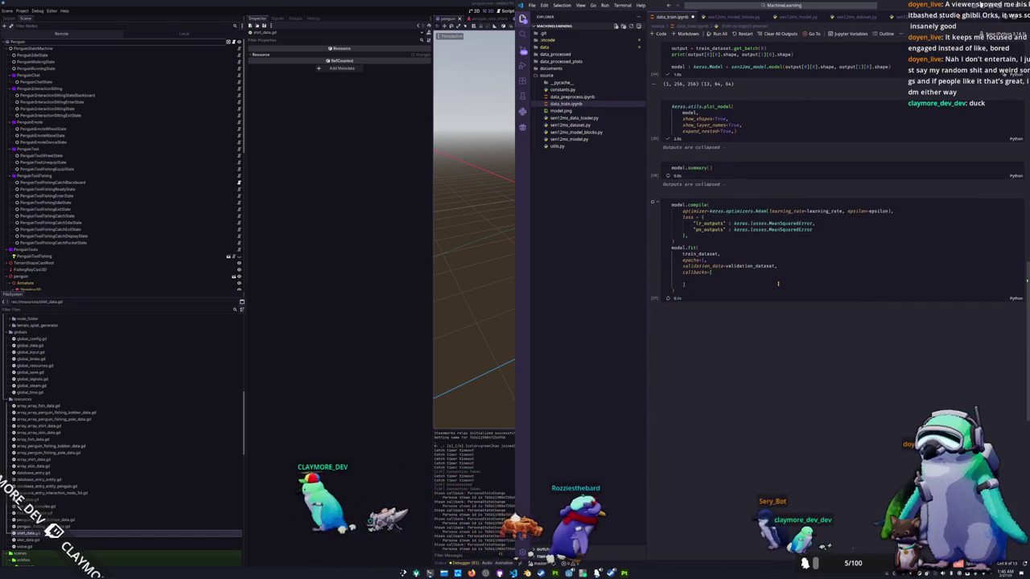
left_click(715, 34)
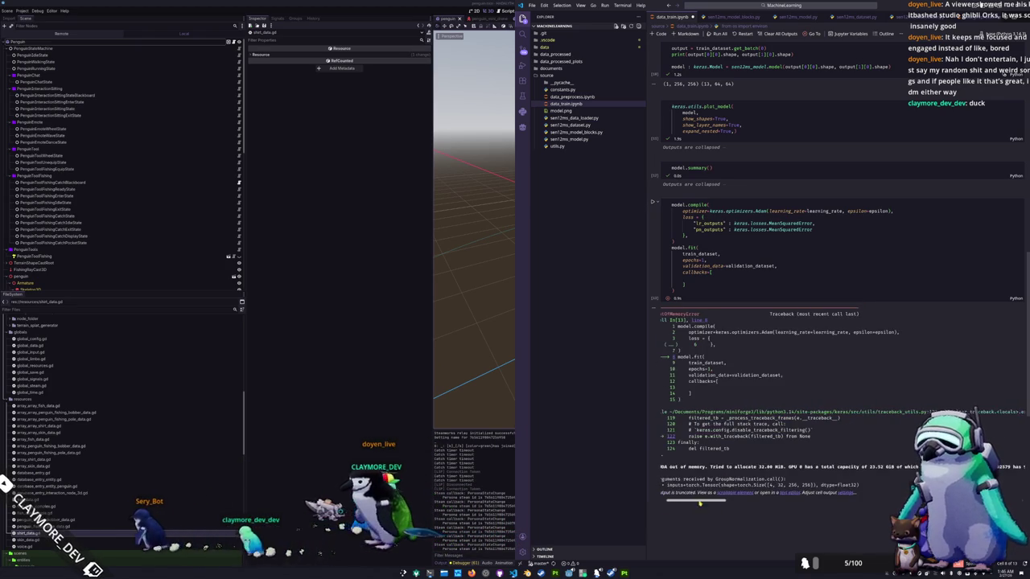
key("ctrl+alt+t")
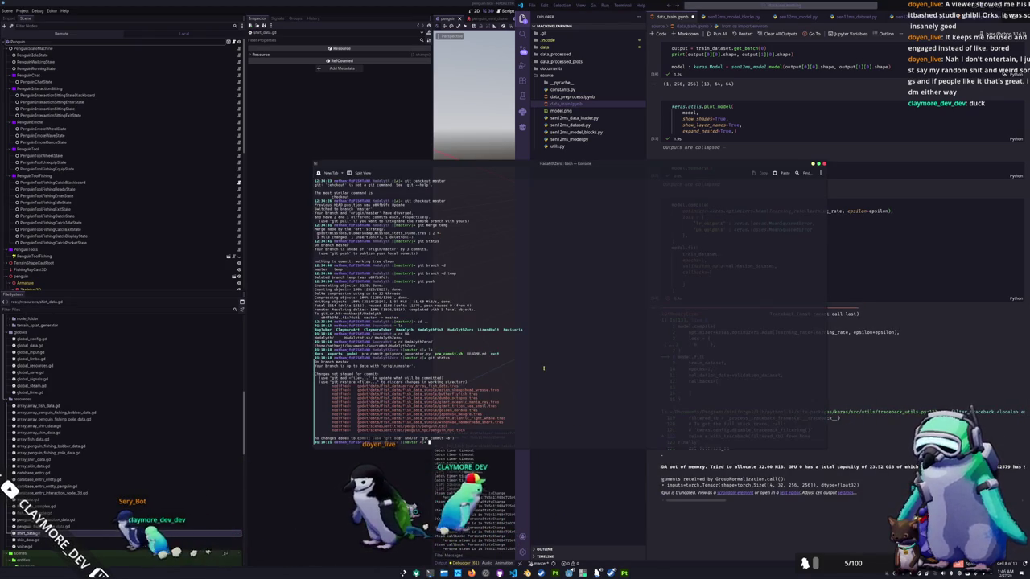
- Launch nvtop in Konsole, move it left, and switch VS Code to data_preprocess.ipynb
key("Return")
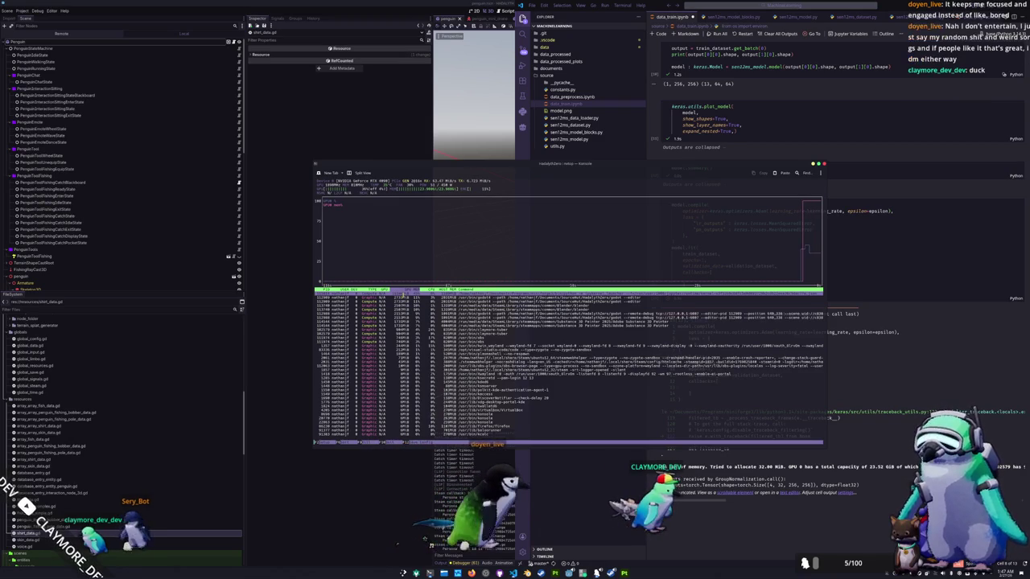
left_click_drag(524, 212, 292, 210, "super")
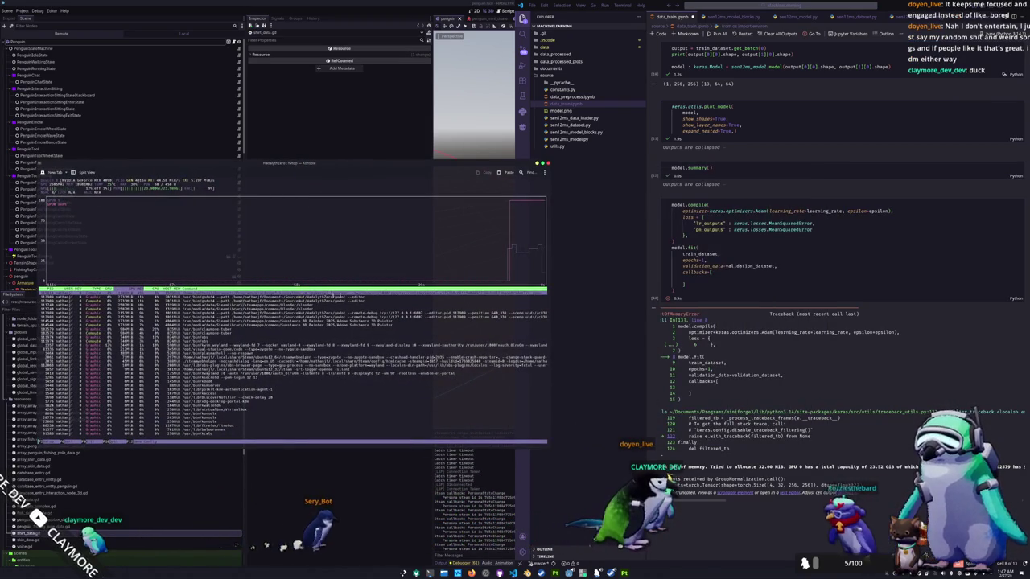
left_click(749, 265)
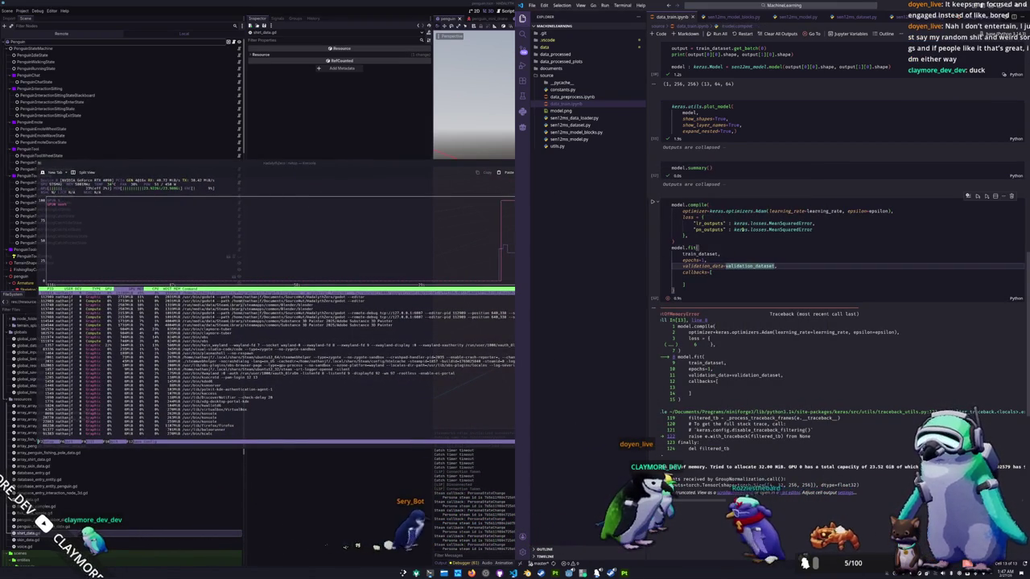
left_click(591, 97)
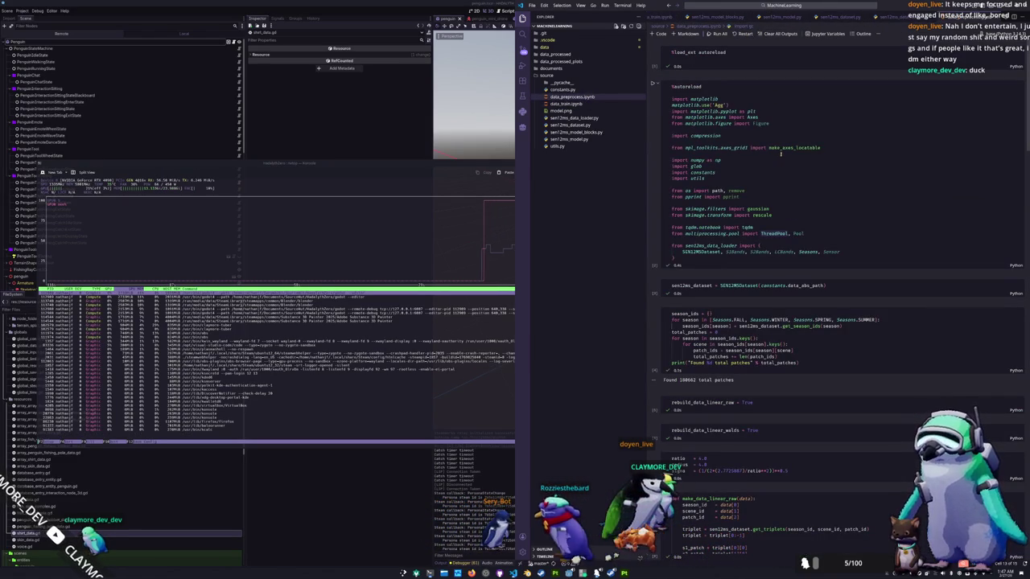
left_click(678, 17)
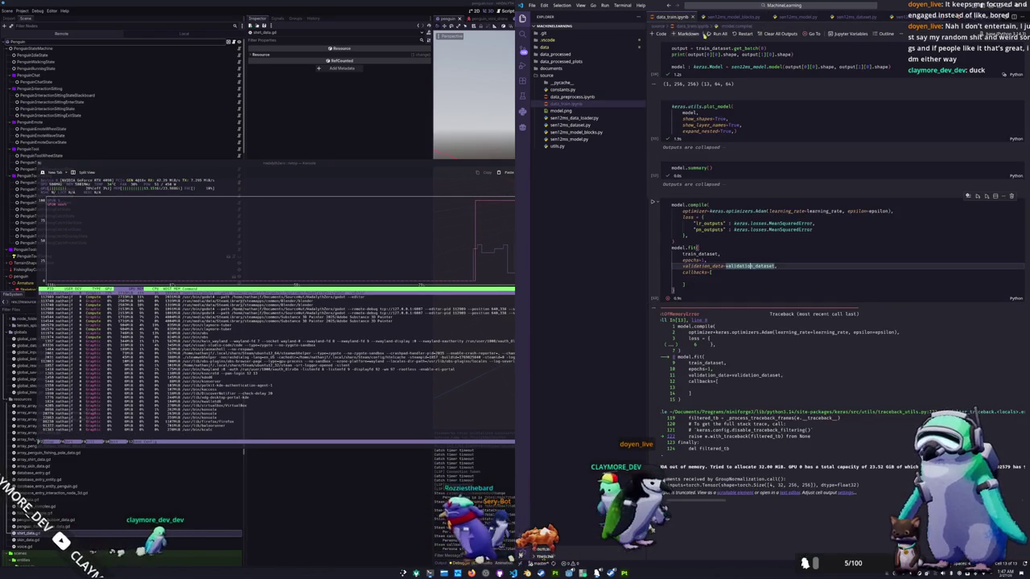
left_click(714, 36)
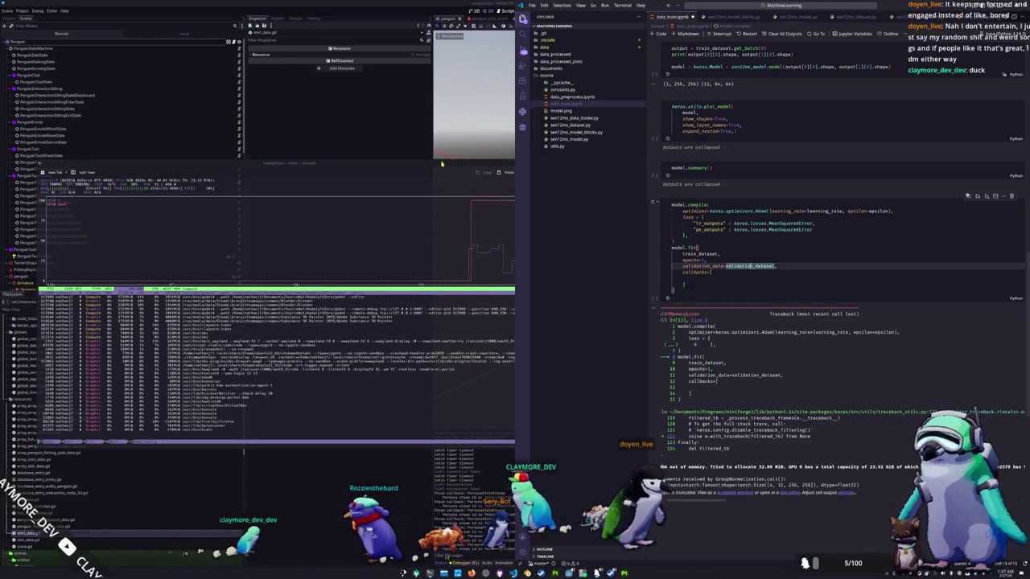
left_click(411, 165)
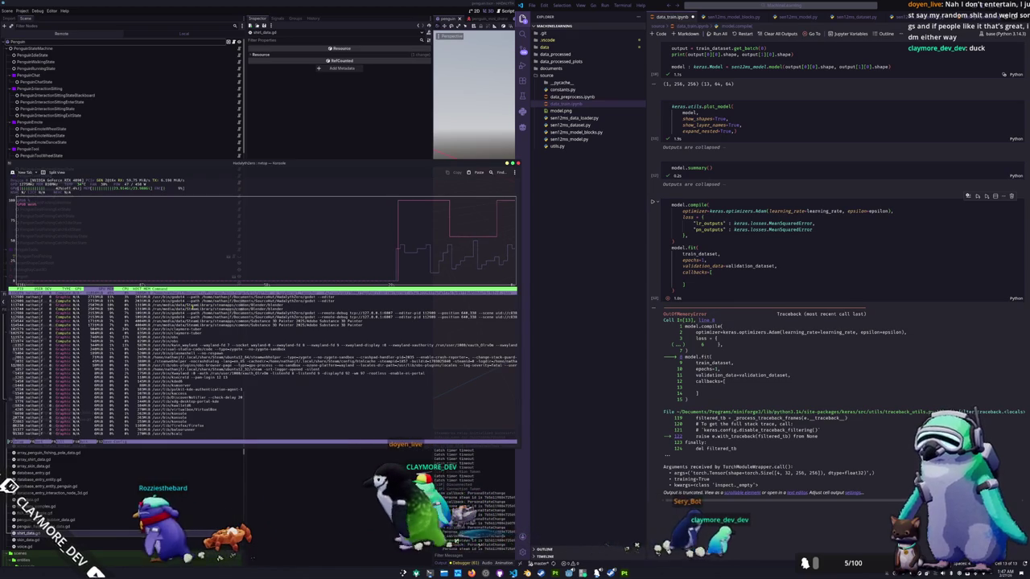
left_click(701, 284)
scroll(701, 284, "up", 2)
scroll(702, 284, "up", 2)
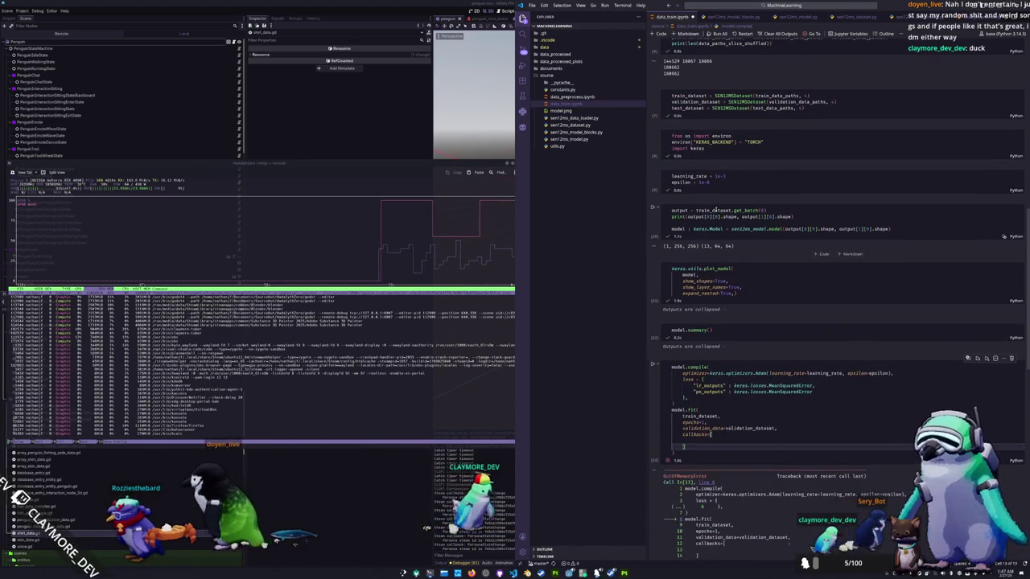
left_click(728, 183)
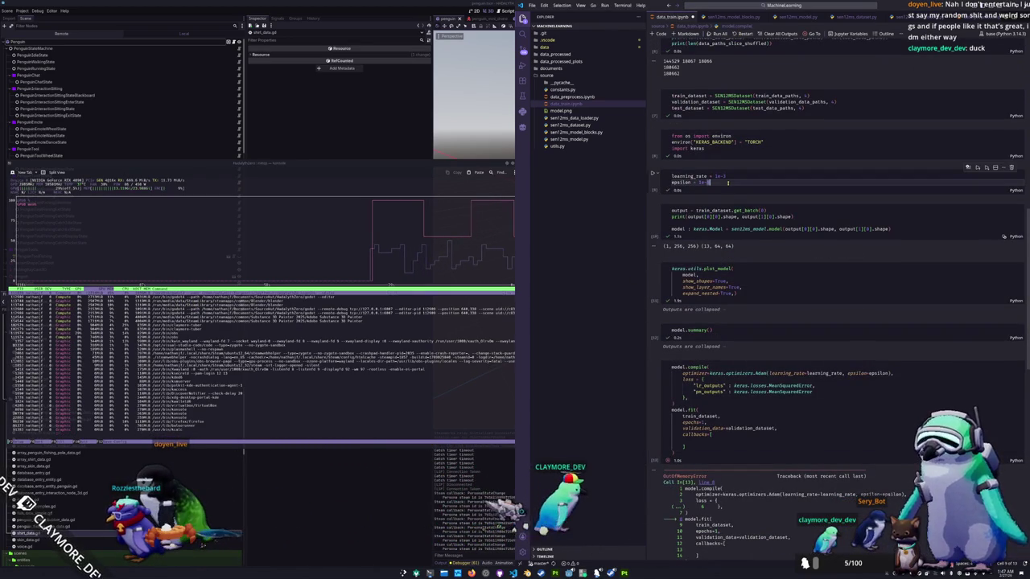
scroll(798, 157, "up", 3)
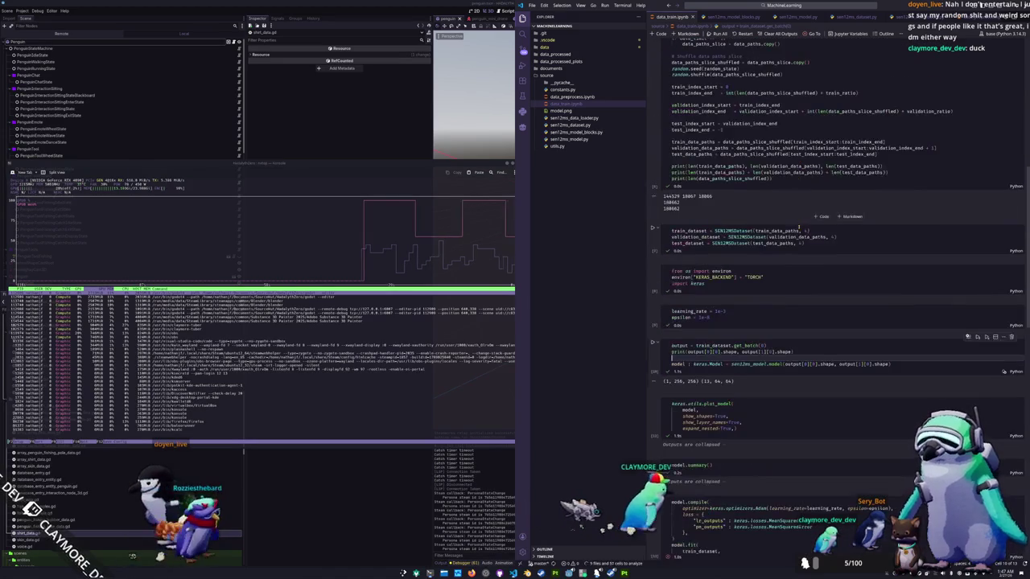
left_click(805, 231)
left_click(827, 237)
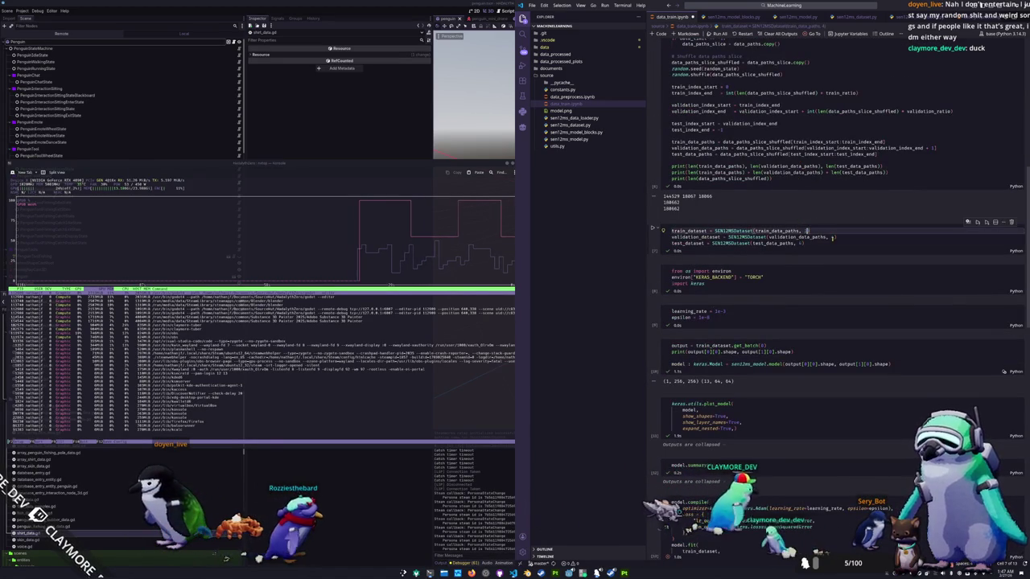
left_click(800, 243)
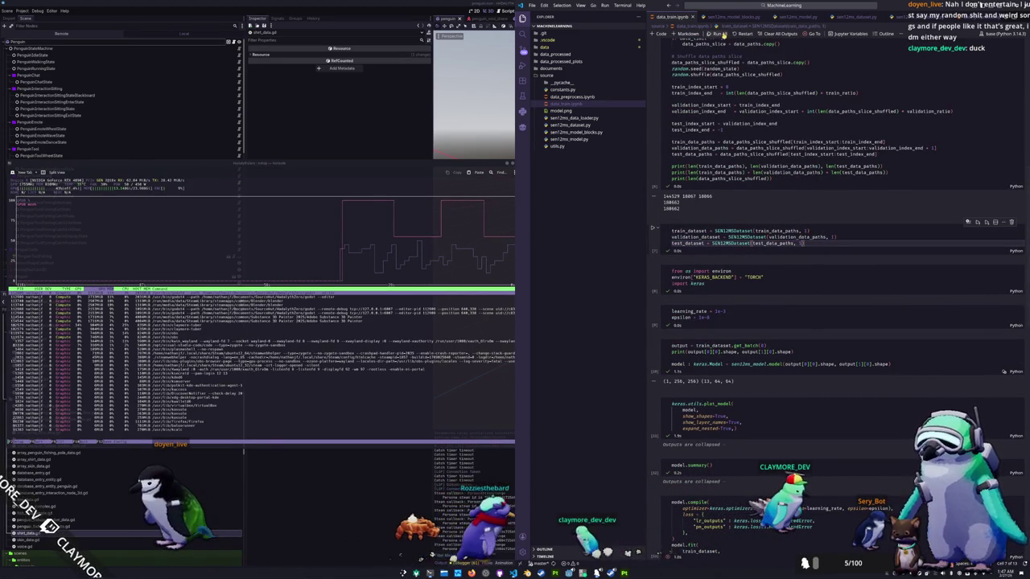
scroll(808, 279, "down", 2)
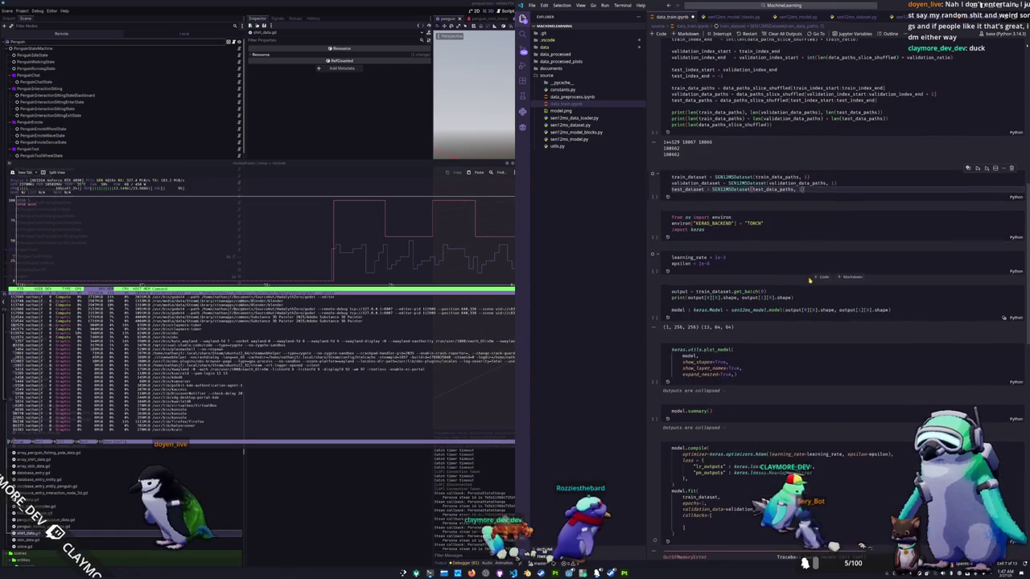
scroll(808, 278, "down", 1)
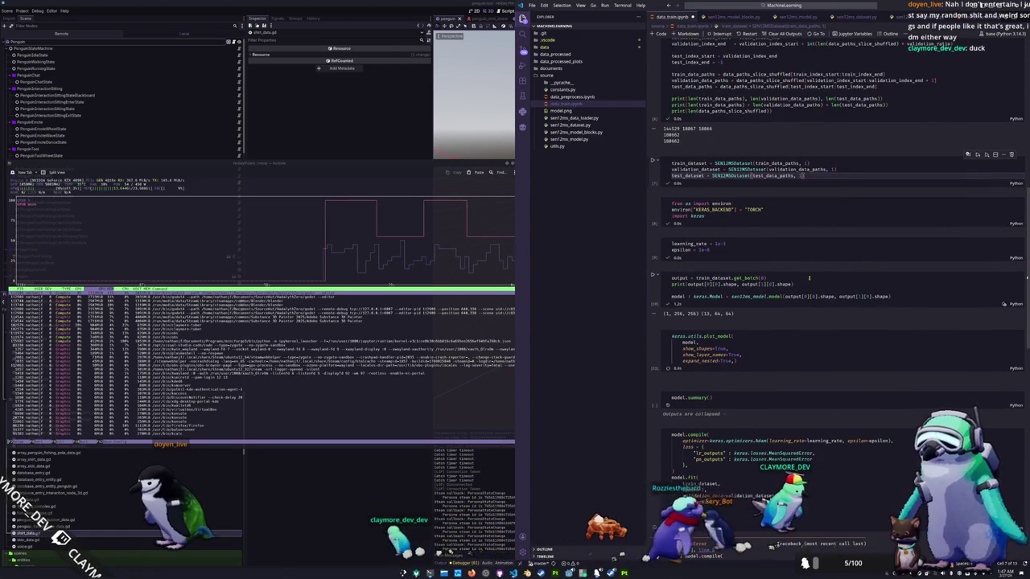
scroll(808, 278, "down", 1)
scroll(809, 279, "down", 2)
scroll(808, 278, "down", 2)
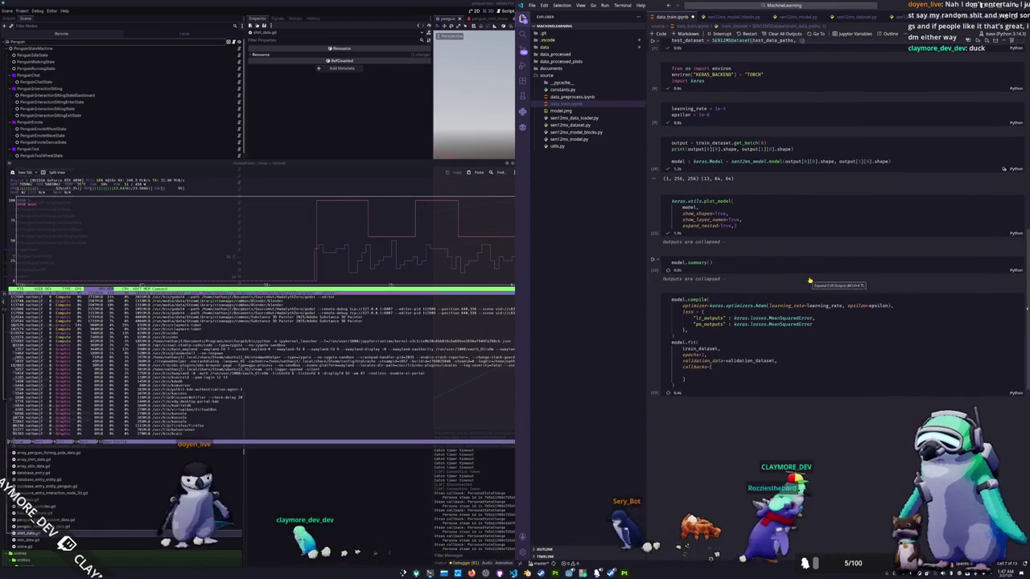
scroll(808, 278, "down", 2)
scroll(809, 278, "down", 1)
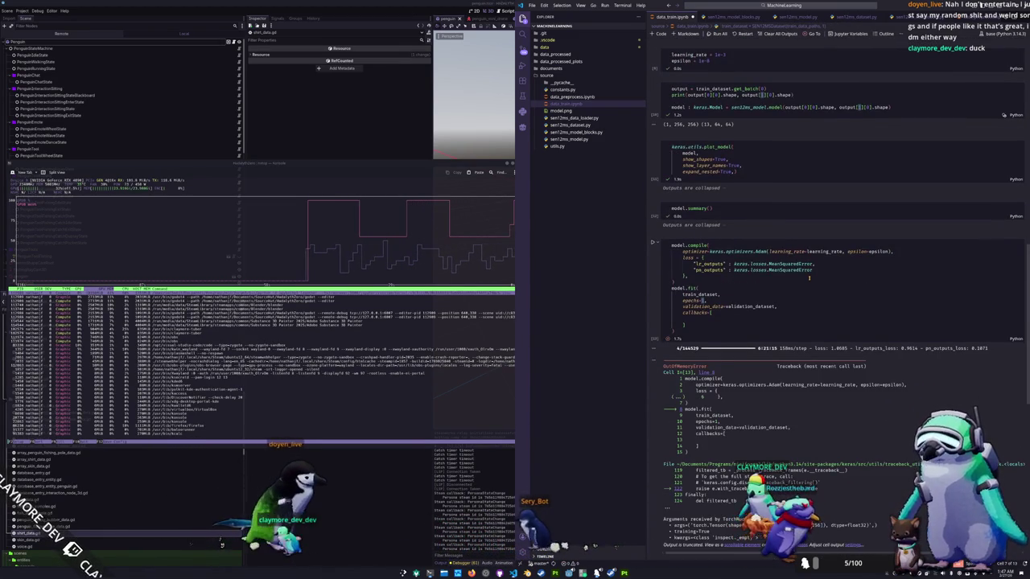
scroll(800, 294, "down", 1)
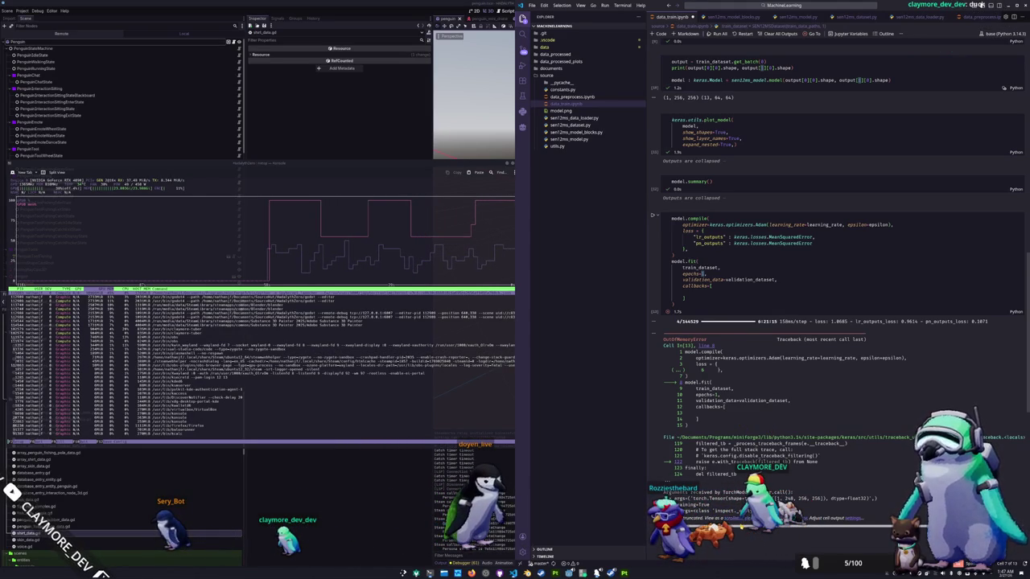
scroll(804, 419, "right", 2)
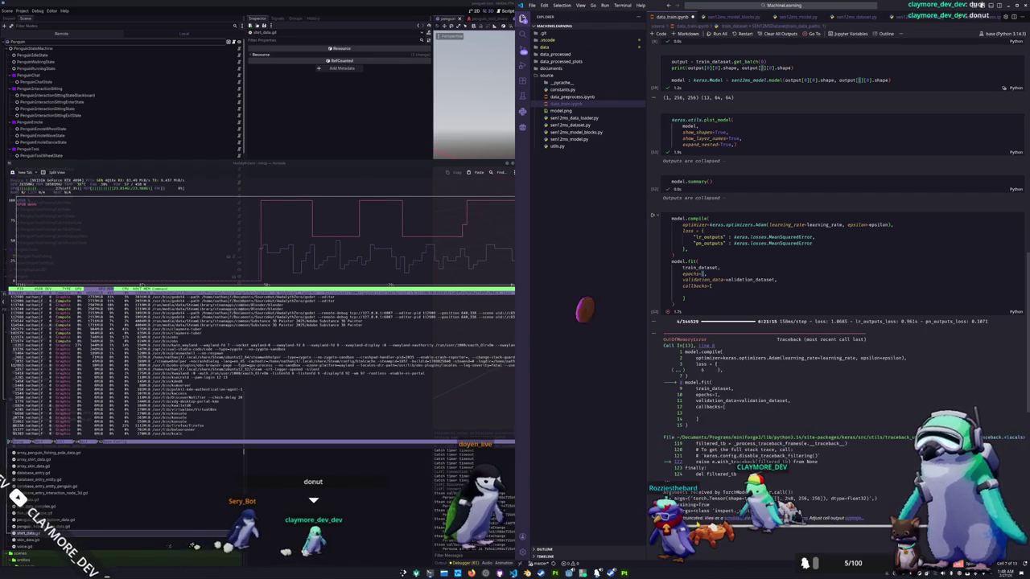
scroll(765, 374, "up", 2)
scroll(766, 374, "up", 3)
scroll(765, 375, "up", 2)
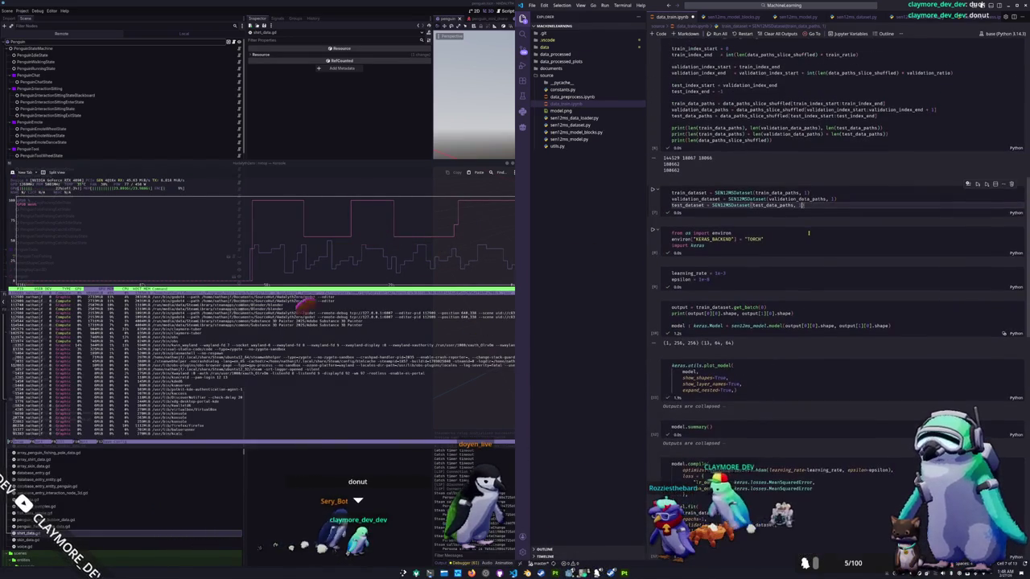
key("Escape")
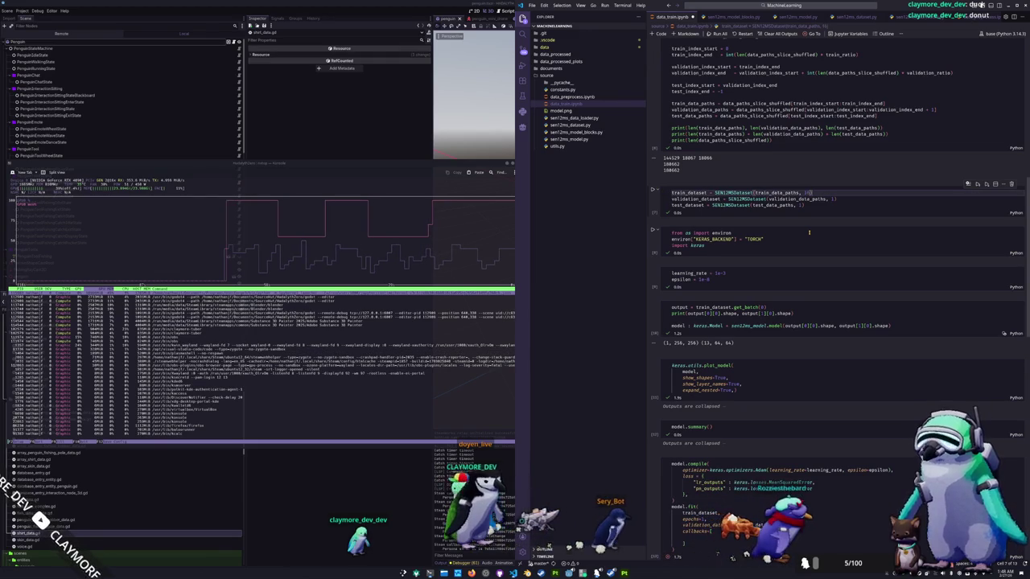
- Append 32 as the final argument on the train, validation and test dataset lines
key("Escape")
type("32")
key("Down")
type("32")
key("Down")
type("32")
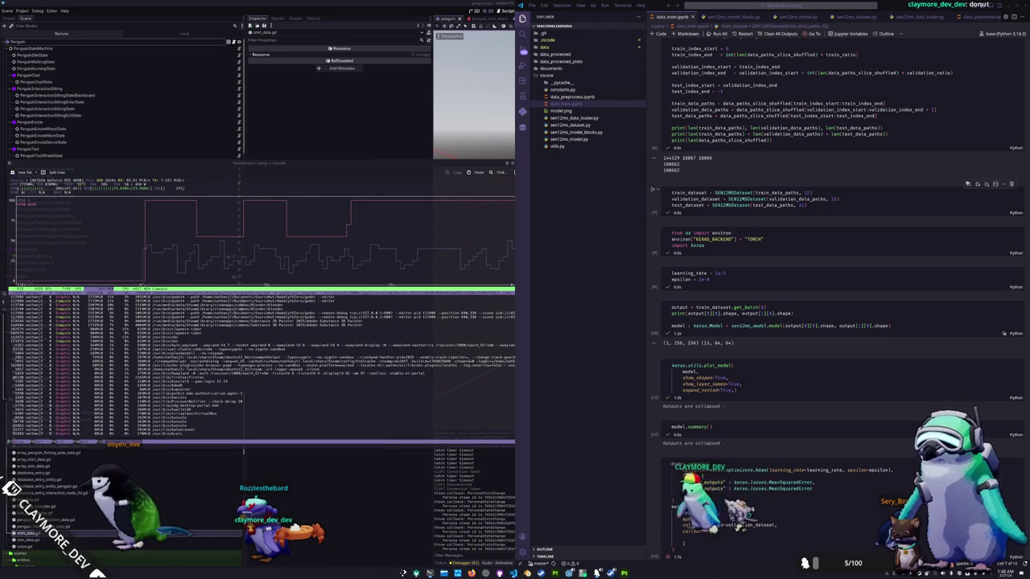
- Scroll through the rerun notebook to the OutOfMemoryError at step 4 of 144529
scroll(894, 310, "up", 3)
scroll(877, 286, "up", 3)
scroll(857, 257, "up", 3)
scroll(834, 227, "up", 3)
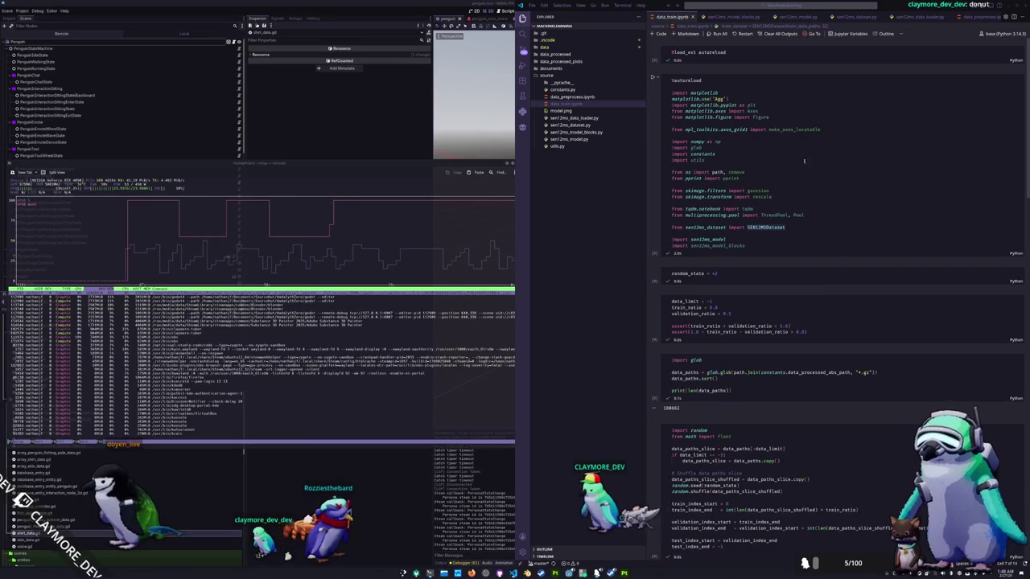
scroll(733, 283, "down", 1)
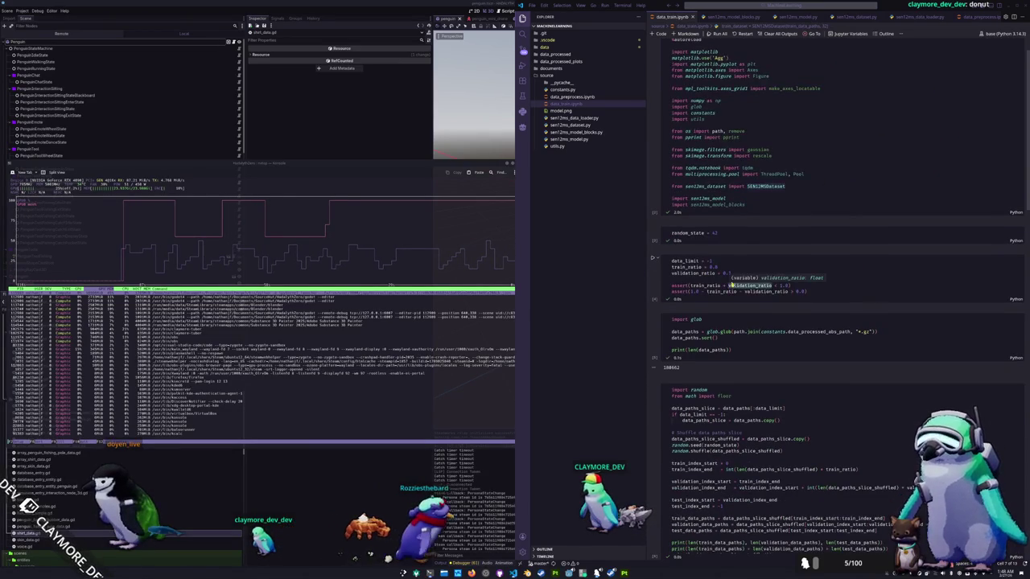
scroll(733, 278, "up", 1)
scroll(698, 369, "down", 5)
scroll(699, 369, "down", 5)
scroll(699, 369, "down", 5)
scroll(699, 370, "down", 5)
scroll(698, 370, "up", 3)
scroll(701, 322, "up", 4)
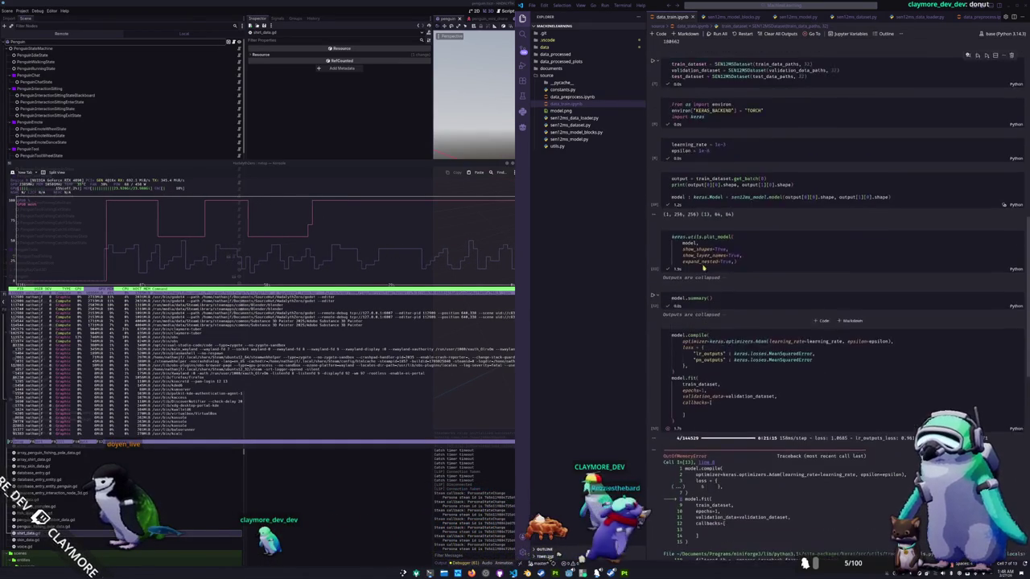
scroll(705, 252, "up", 3)
- Add environ["CUDA_VISIBLE_DEVICES"] = "" after the TORCH backend line in the keras cell
left_click(778, 245)
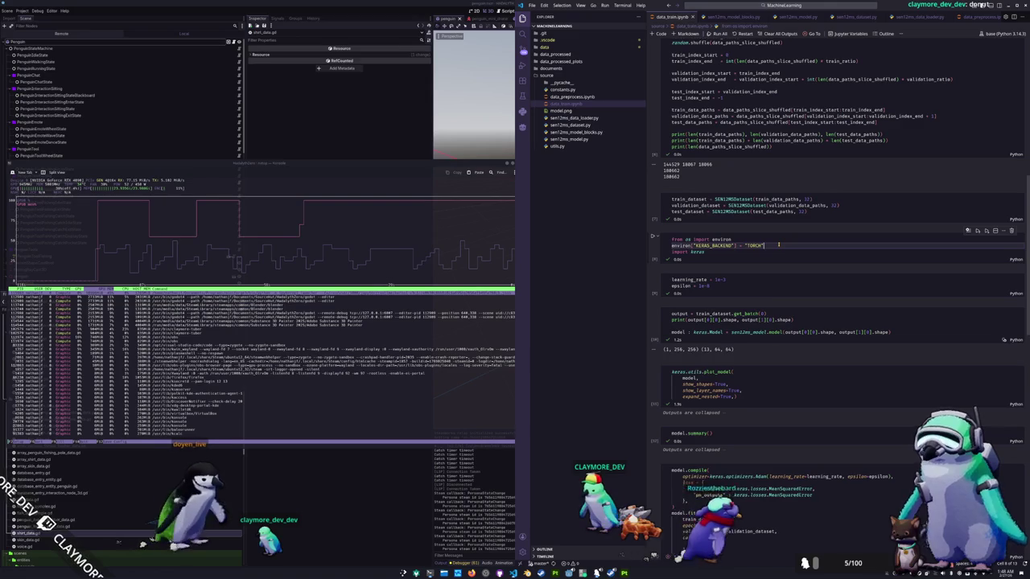
key("Return")
type("envi")
type("[")
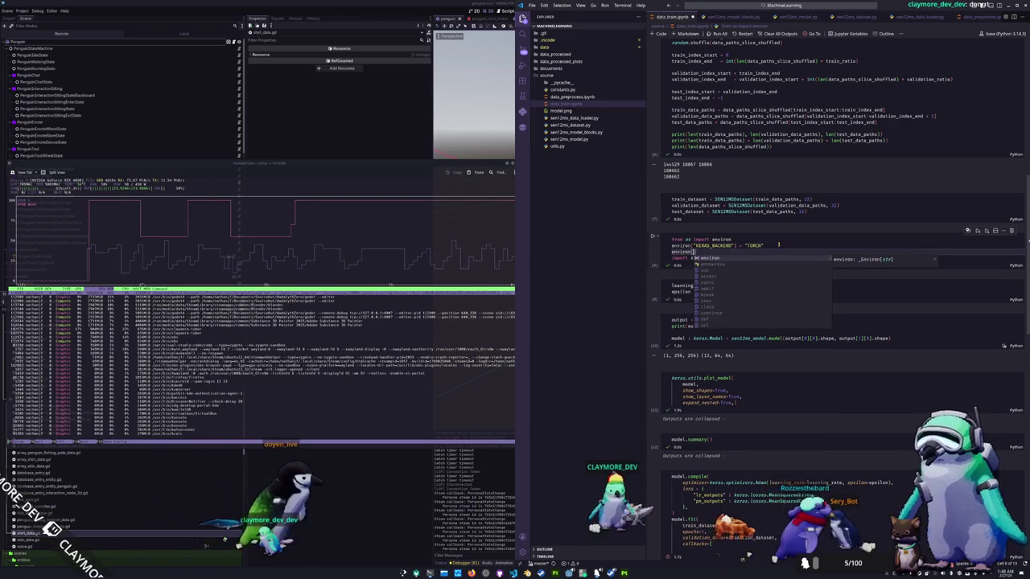
type("\"CUDA_VISIBLE_DEVICES")
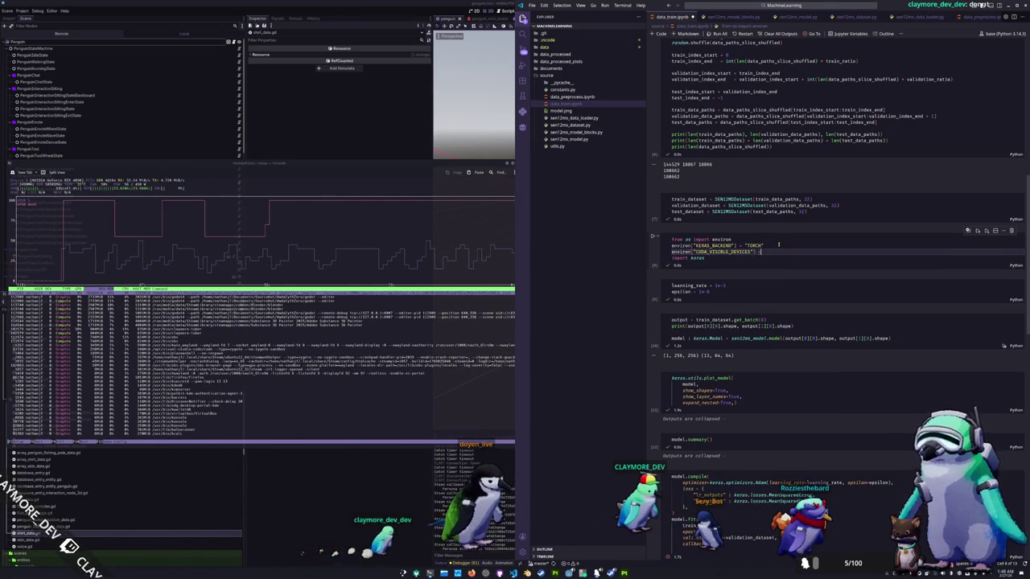
type("\"")
left_click(890, 214)
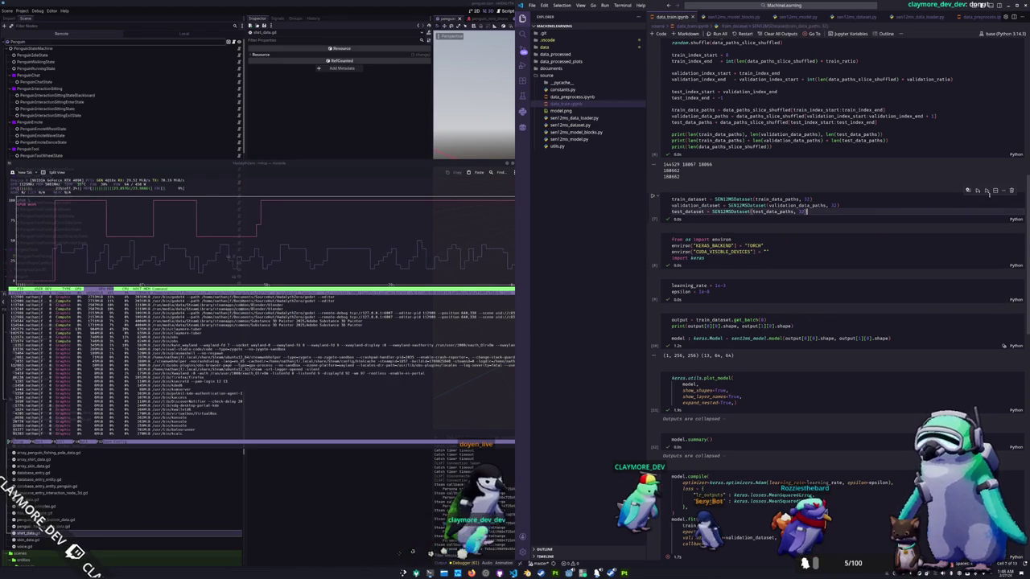
- Rerun the notebook to test hiding the GPU
scroll(865, 291, "down", 1)
scroll(861, 293, "down", 1)
scroll(857, 296, "down", 1)
scroll(851, 302, "down", 1)
scroll(851, 301, "down", 1)
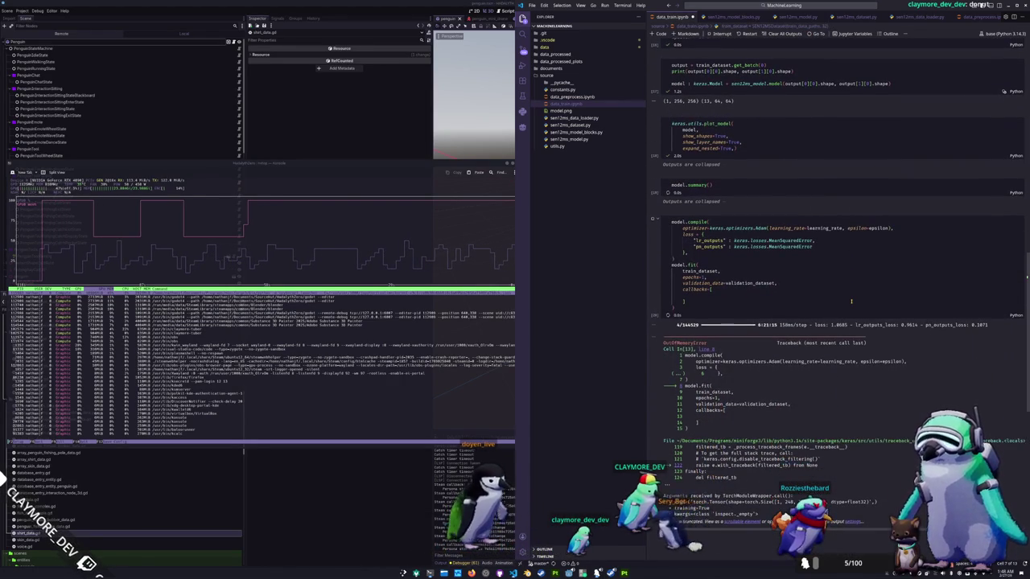
key("shift+Return")
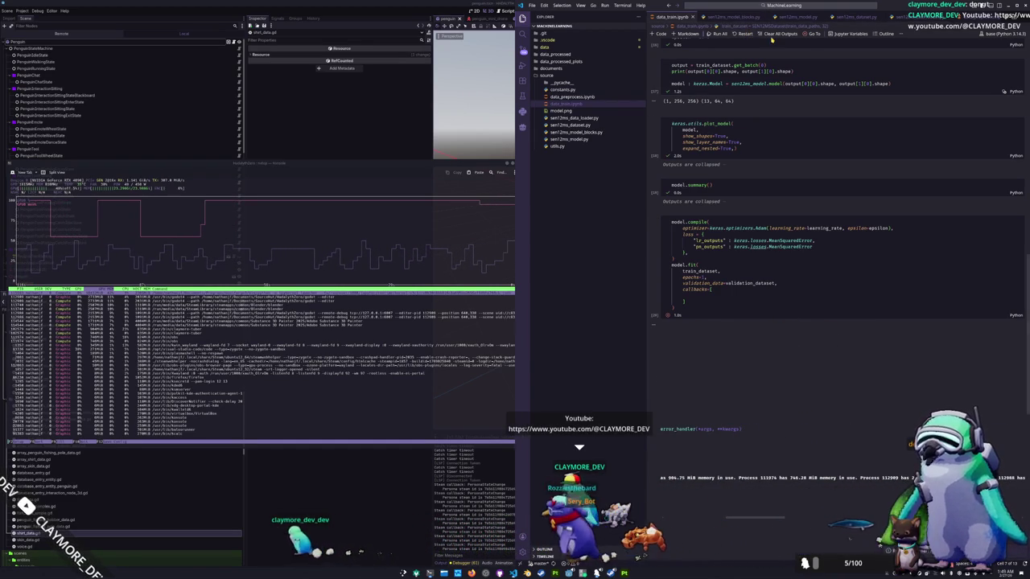
- Clear all outputs and cut the environ setup lines out of the keras cell
left_click(774, 34)
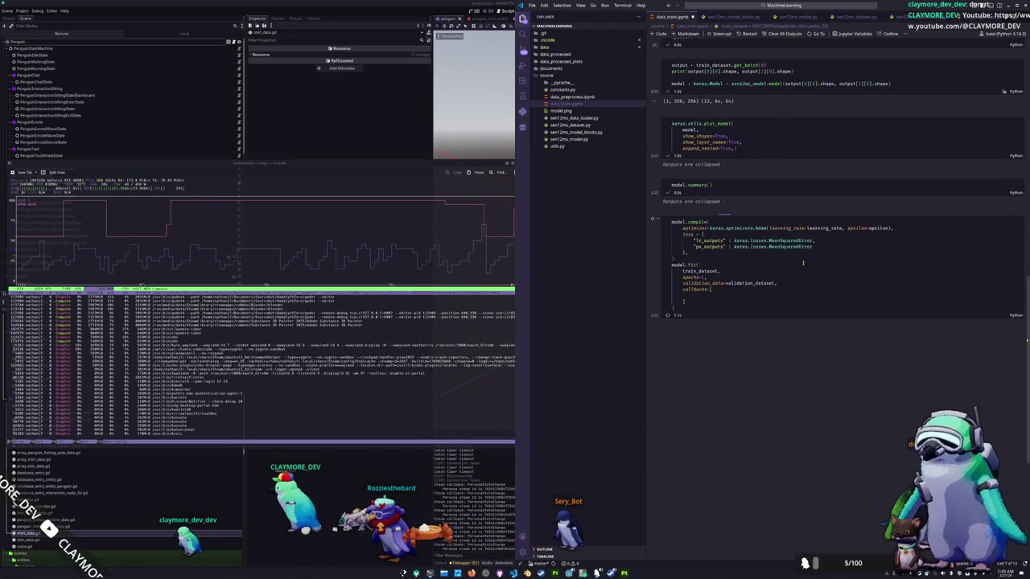
scroll(797, 263, "up", 2)
scroll(772, 259, "up", 2)
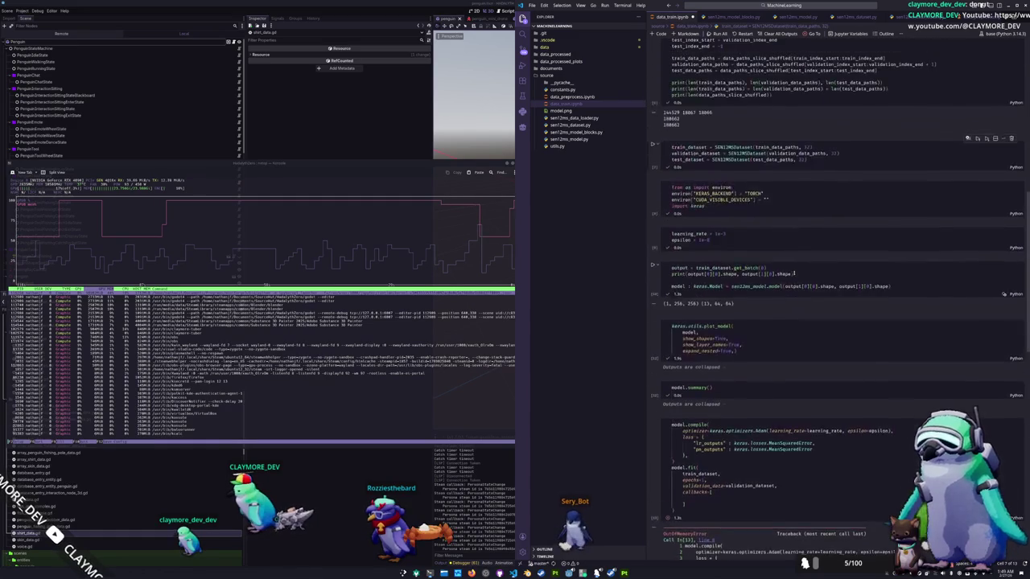
scroll(748, 255, "up", 2)
left_click_drag(773, 254, 673, 241)
key("ctrl+c")
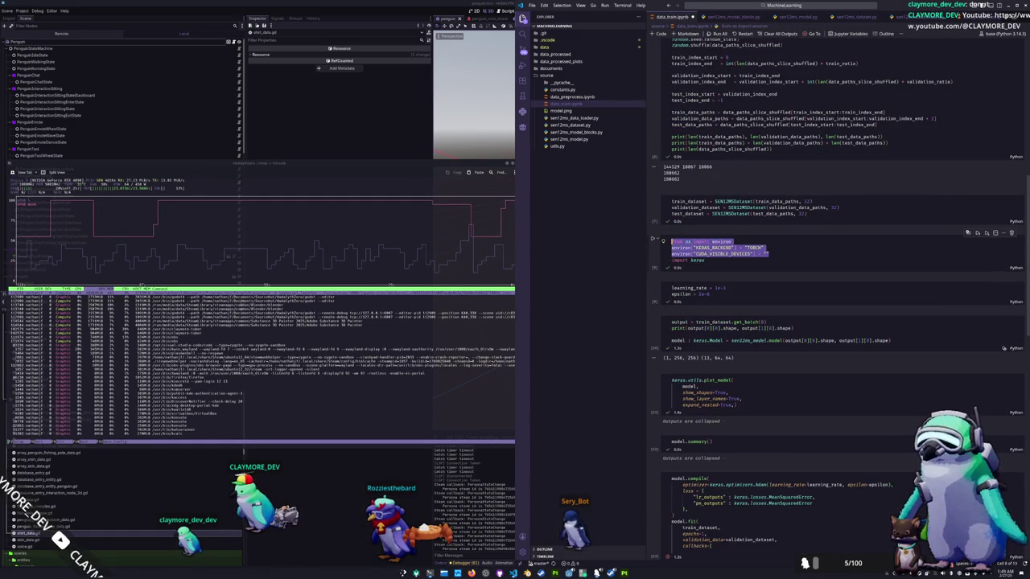
key("BackSpace")
key("ctrl+z")
key("ctrl+shift+z")
- Paste the KERAS_BACKEND and CUDA_VISIBLE_DEVICES lines below %autoreload and run all cells
scroll(774, 237, "up", 5)
scroll(774, 237, "up", 5)
scroll(748, 177, "up", 5)
scroll(724, 129, "up", 5)
left_click(690, 86)
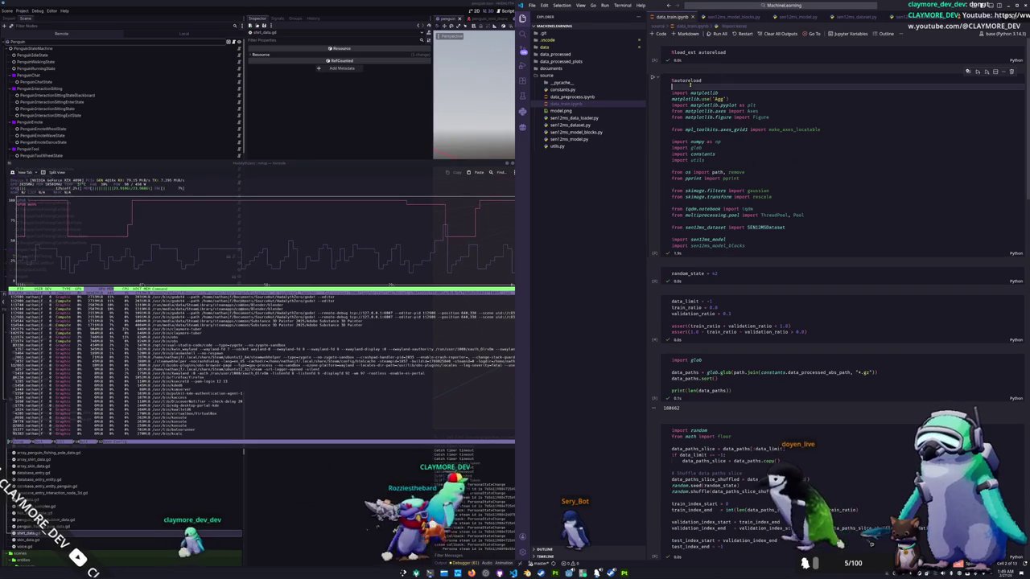
key("Return")
key("ctrl+v")
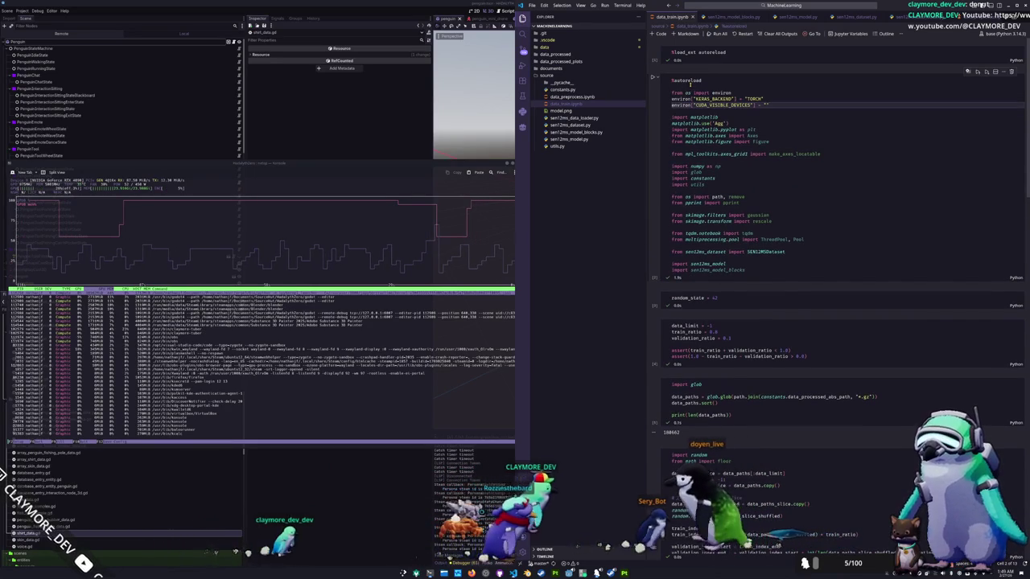
left_click(716, 35)
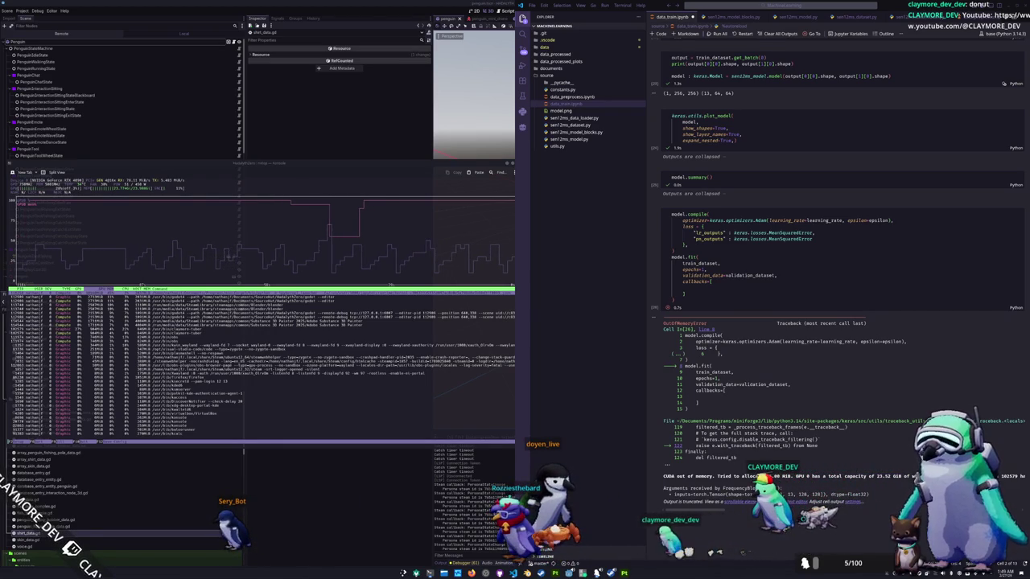
- Start a model.to(torch.device line below the model-creation line
left_click(761, 215)
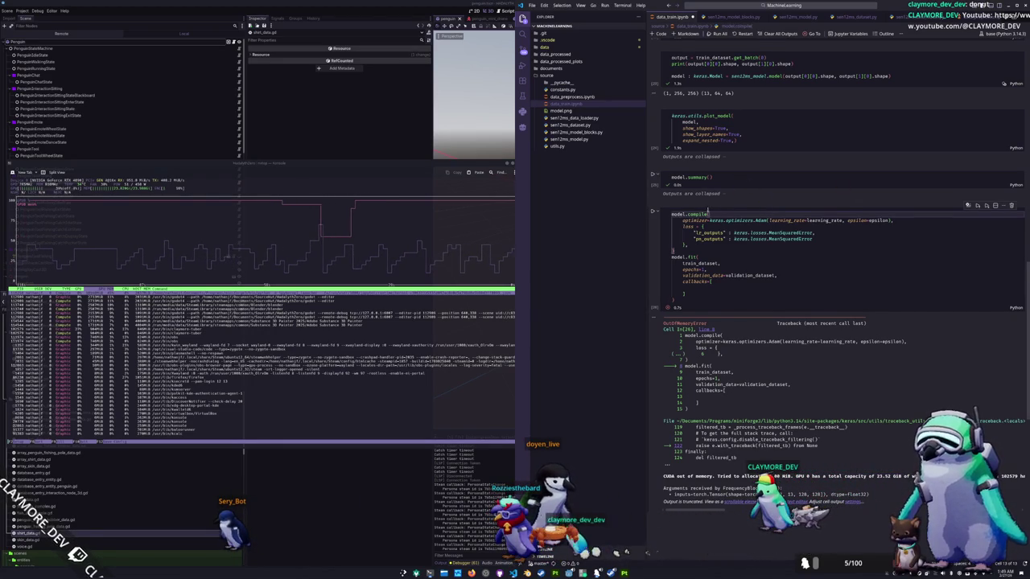
scroll(735, 177, "up", 3)
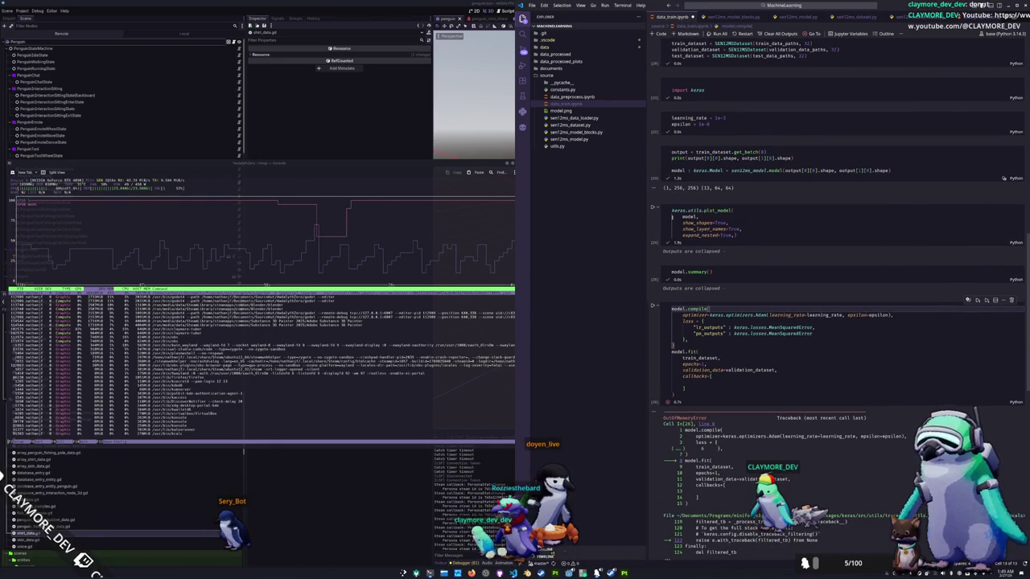
left_click(896, 170)
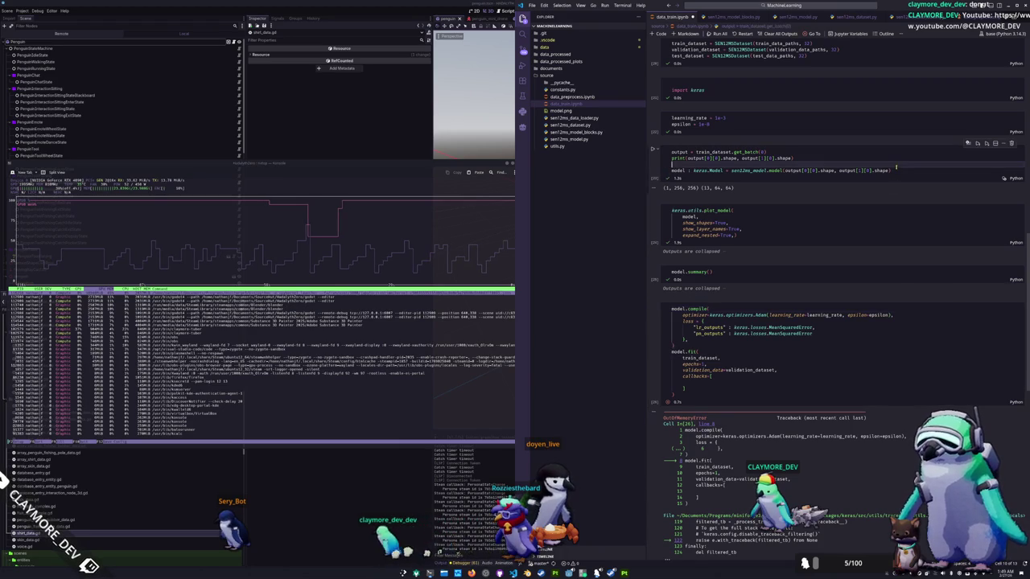
key("Return")
type("model")
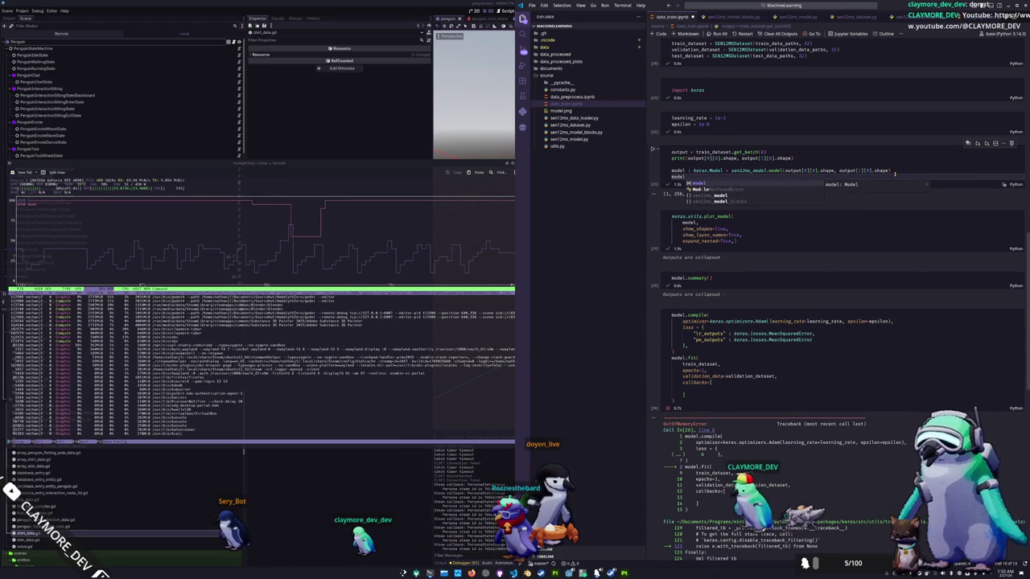
key("Escape")
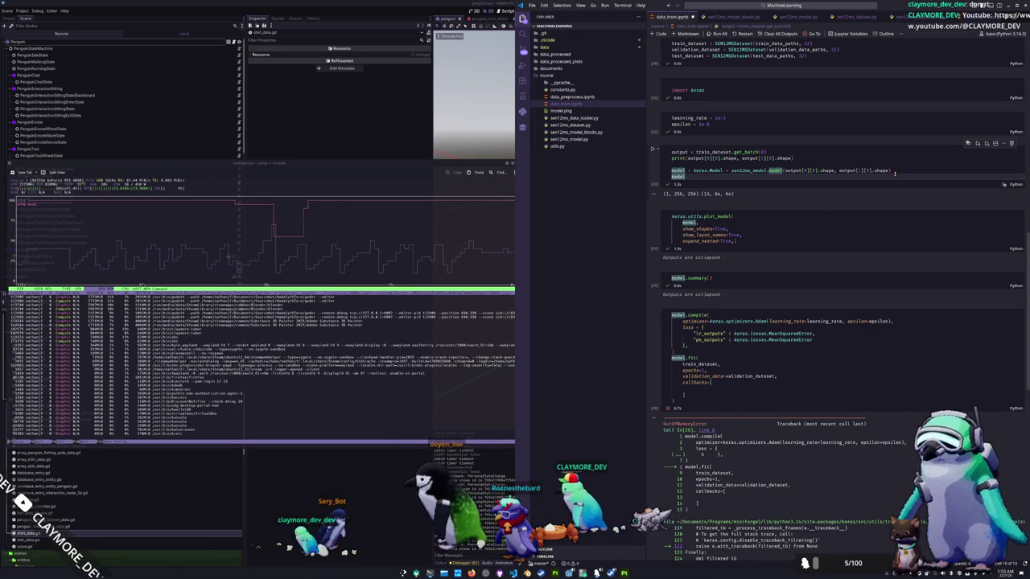
type(".to")
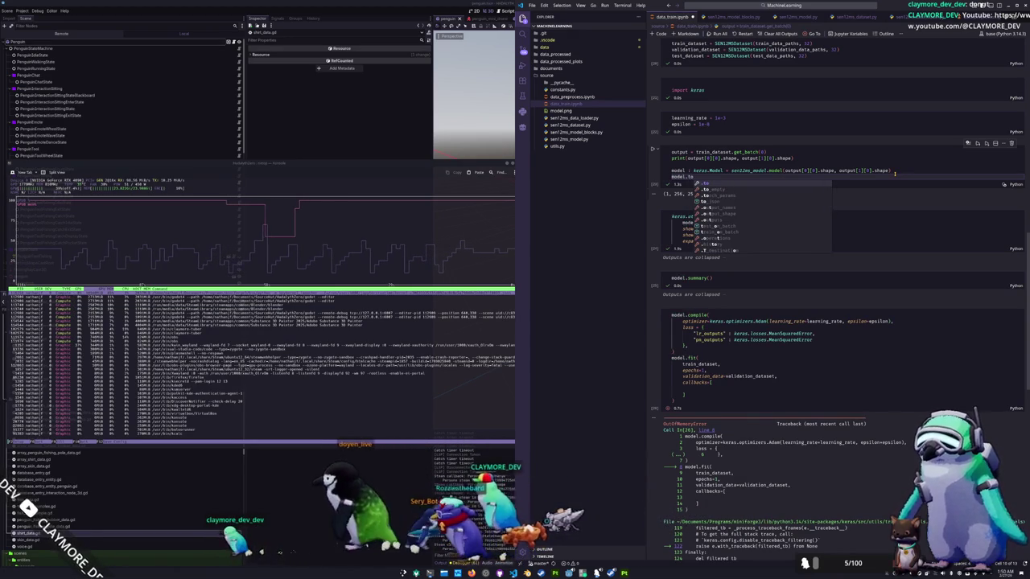
key("Escape")
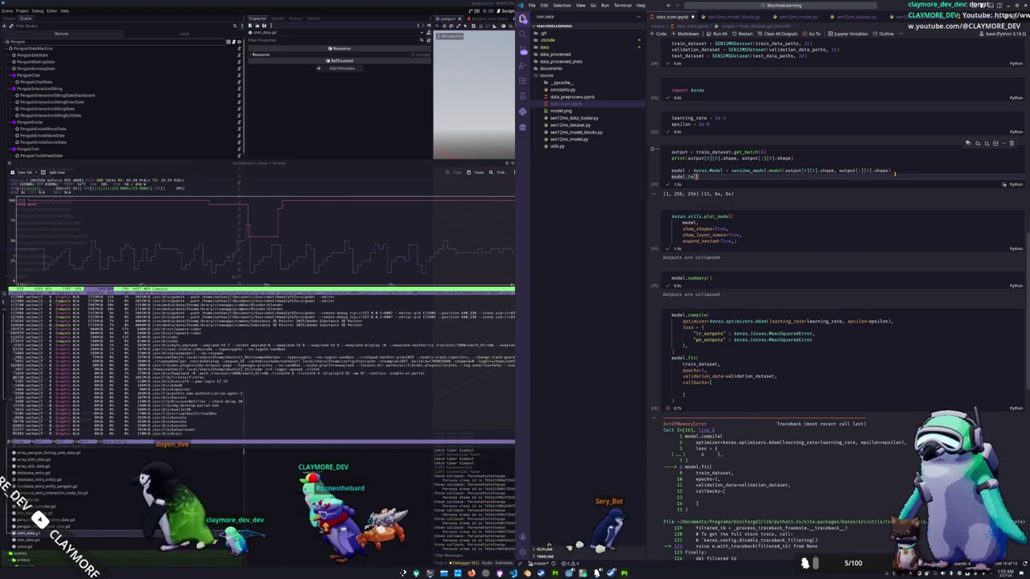
type("(torch.device")
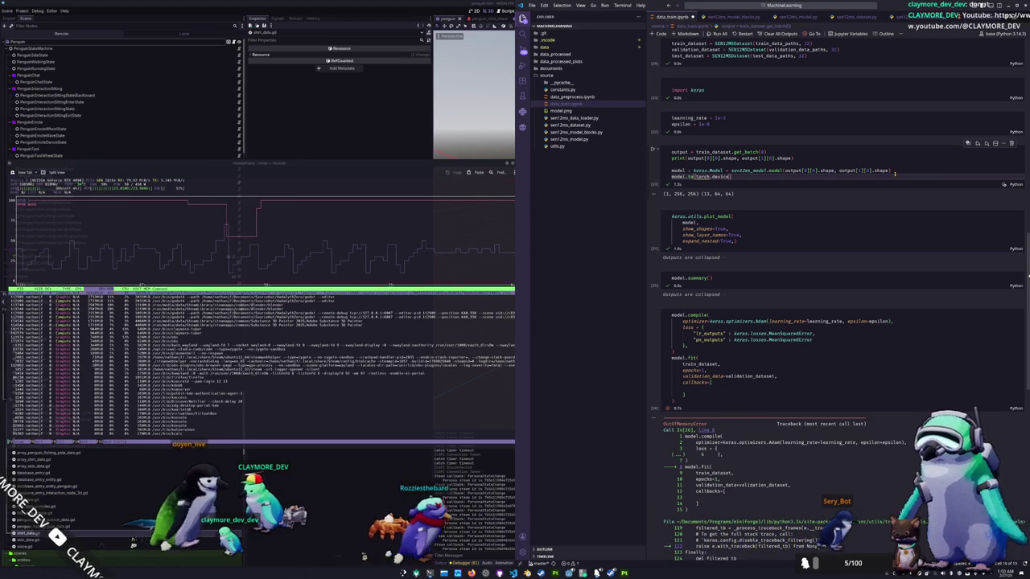
- Add import torch below import keras, set the device to "cpu", and run the model cell
left_click(715, 90)
key("Return")
type("import torch")
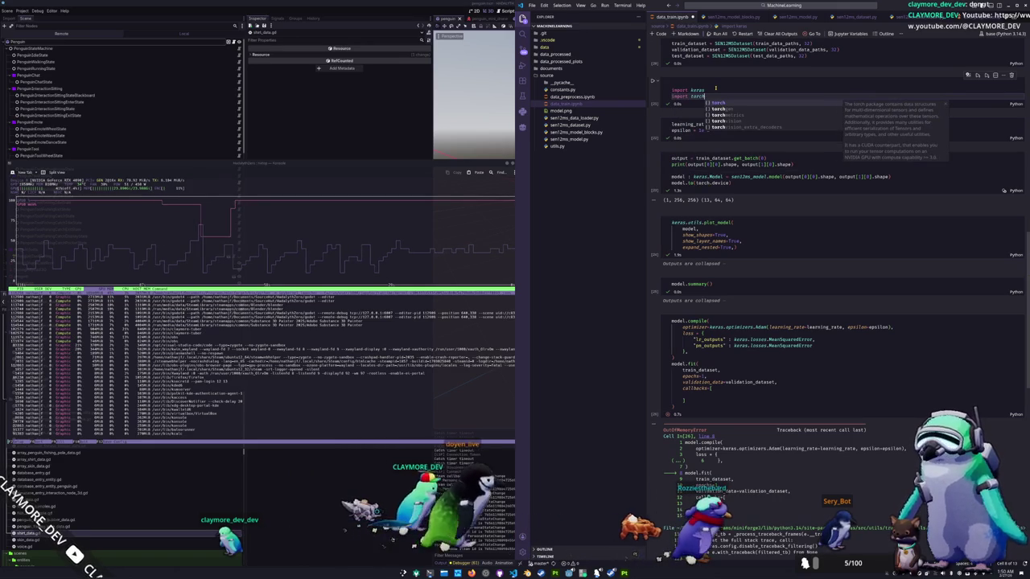
left_click(719, 183)
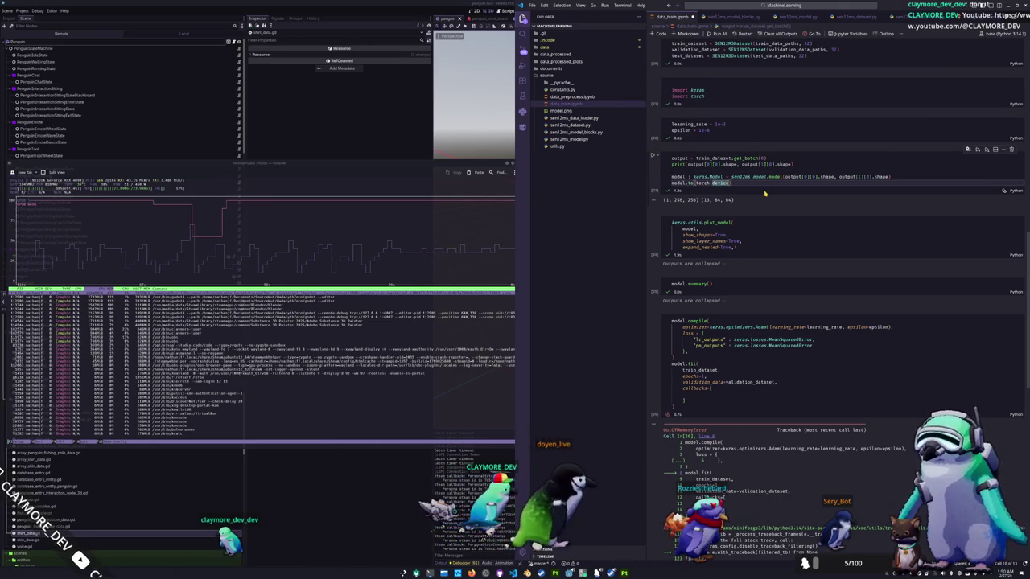
type("(")
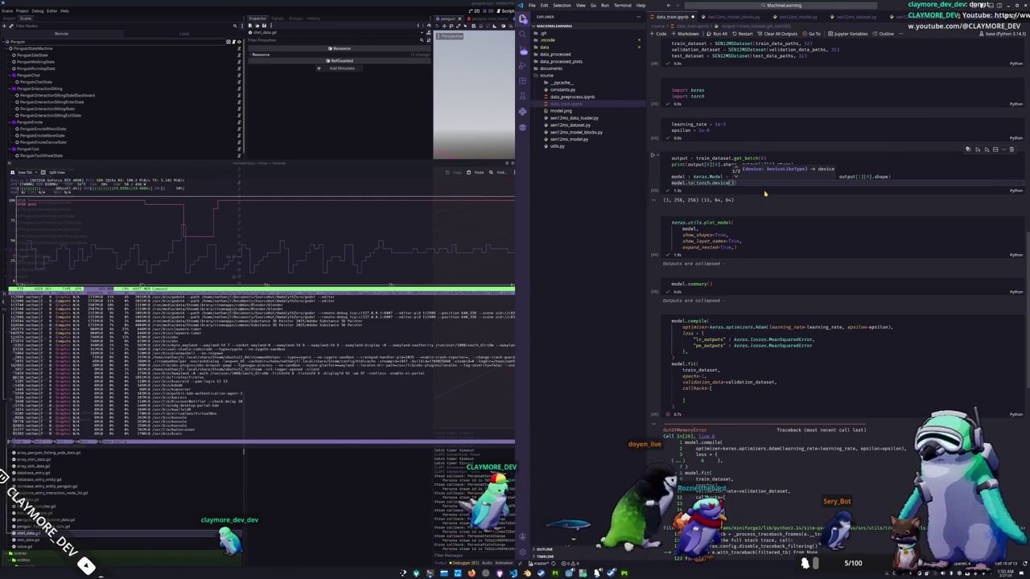
type("\"cpu")
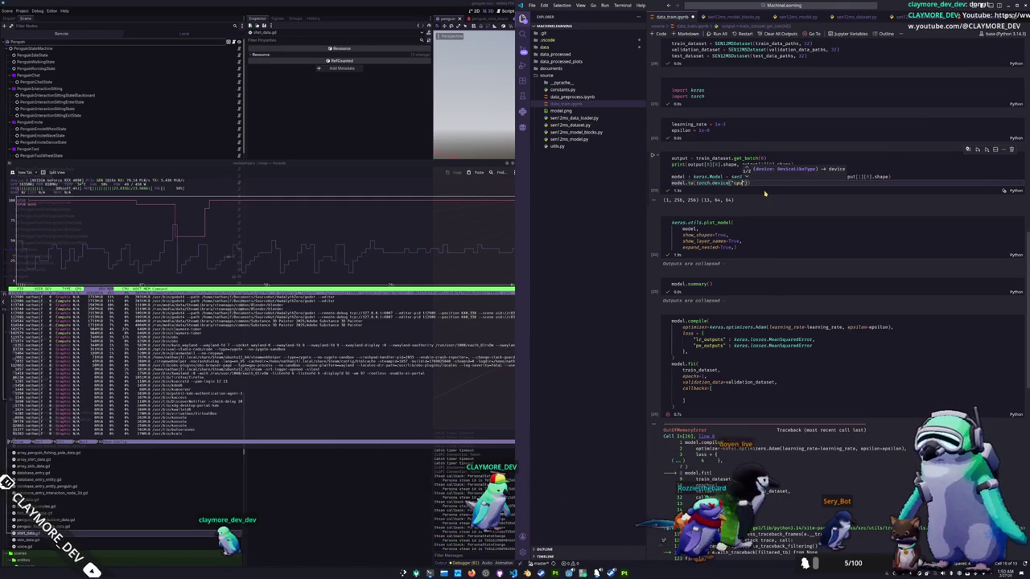
key("Escape")
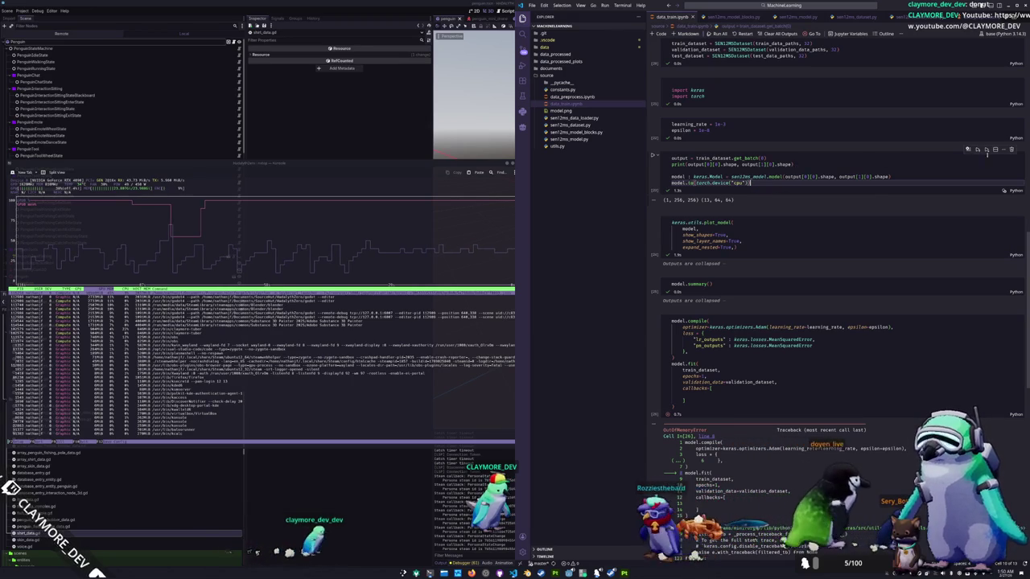
left_click(987, 149)
scroll(912, 281, "down", 3)
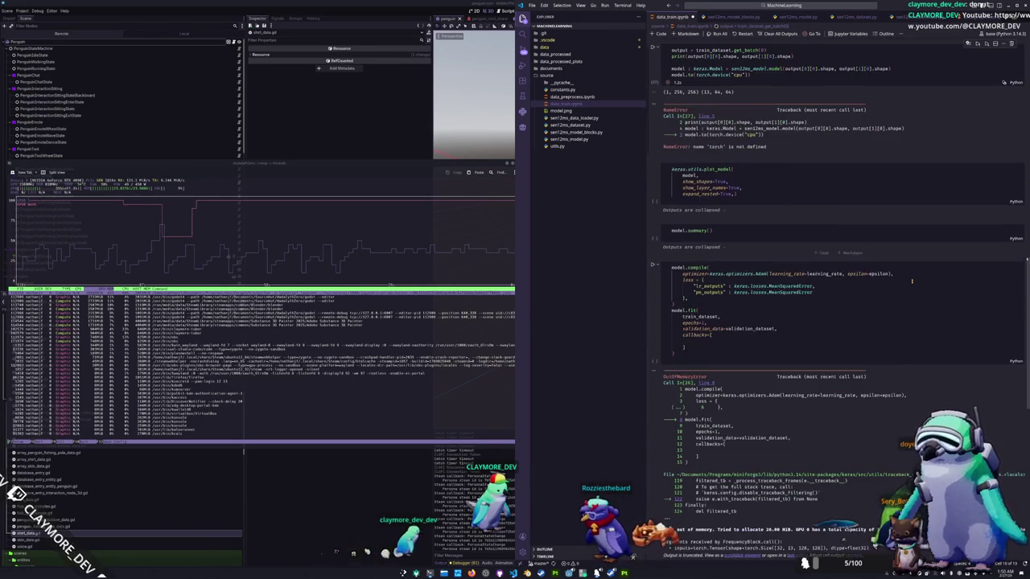
- Select the import torch line and rerun the cells from the imports cell
scroll(912, 281, "up", 2)
scroll(841, 218, "up", 1)
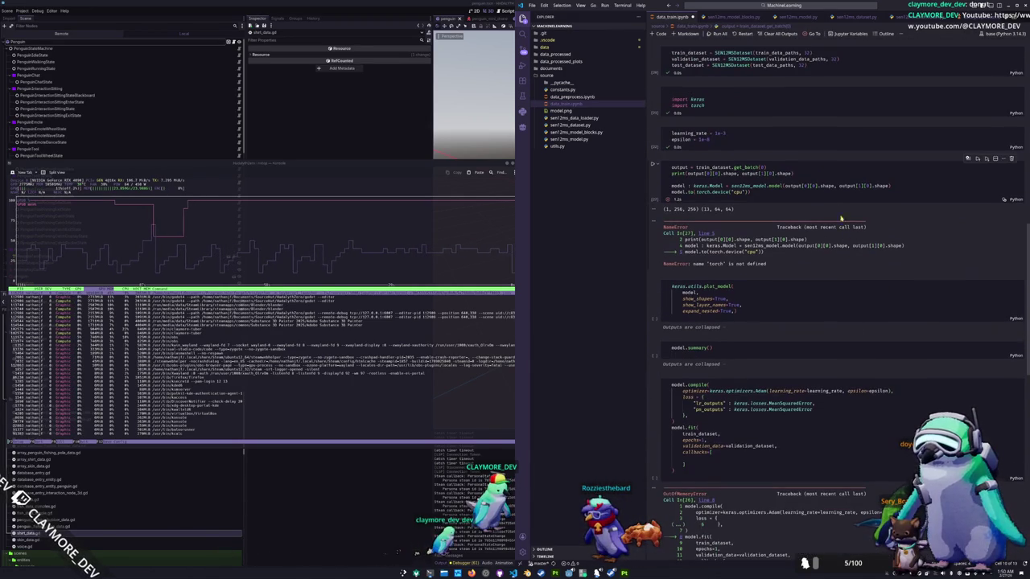
left_click(873, 96)
key("shift+Down")
left_click(987, 86)
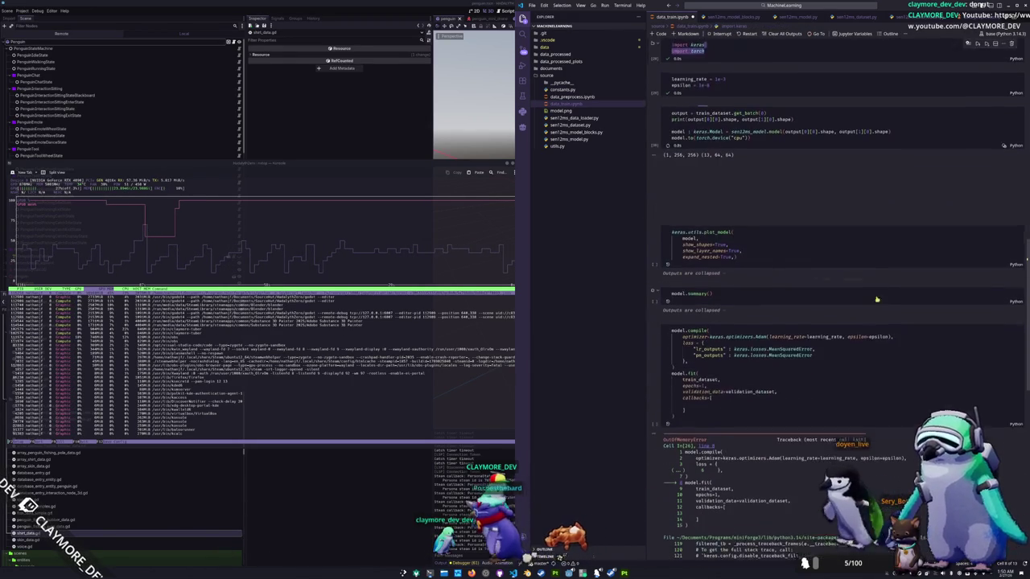
- Scroll to the model.fit RuntimeError and highlight the CUDA input and CPU weight tensor types
scroll(874, 299, "down", 2)
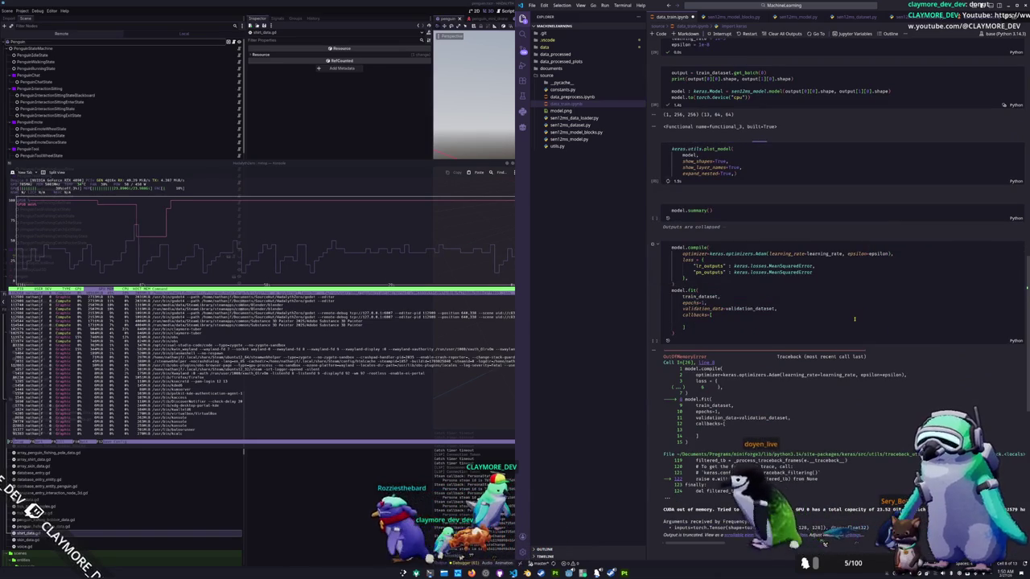
scroll(854, 319, "down", 1)
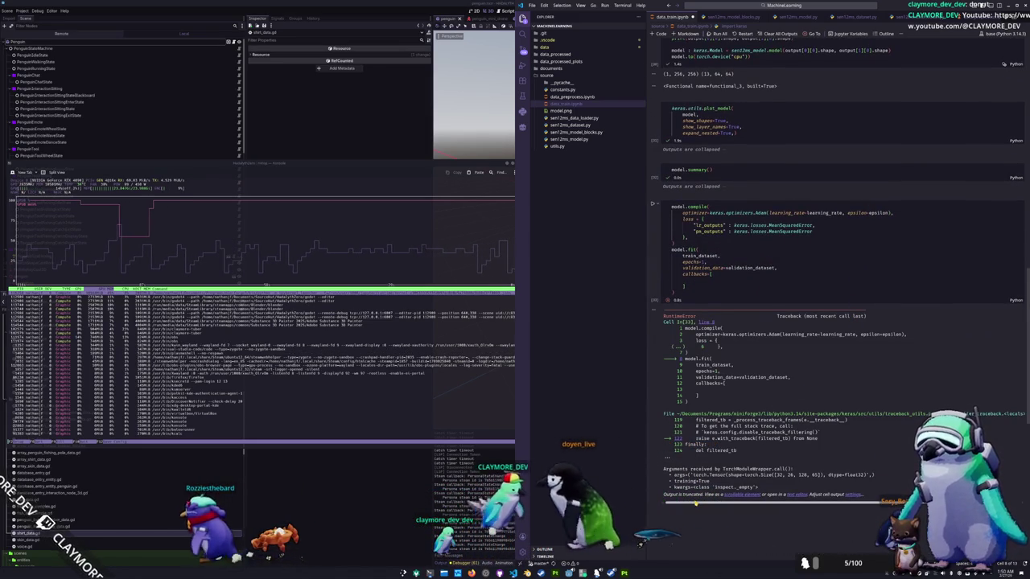
mouse_move(692, 503)
left_mouse_down()
mouse_move(701, 502)
mouse_move(692, 502)
left_mouse_up()
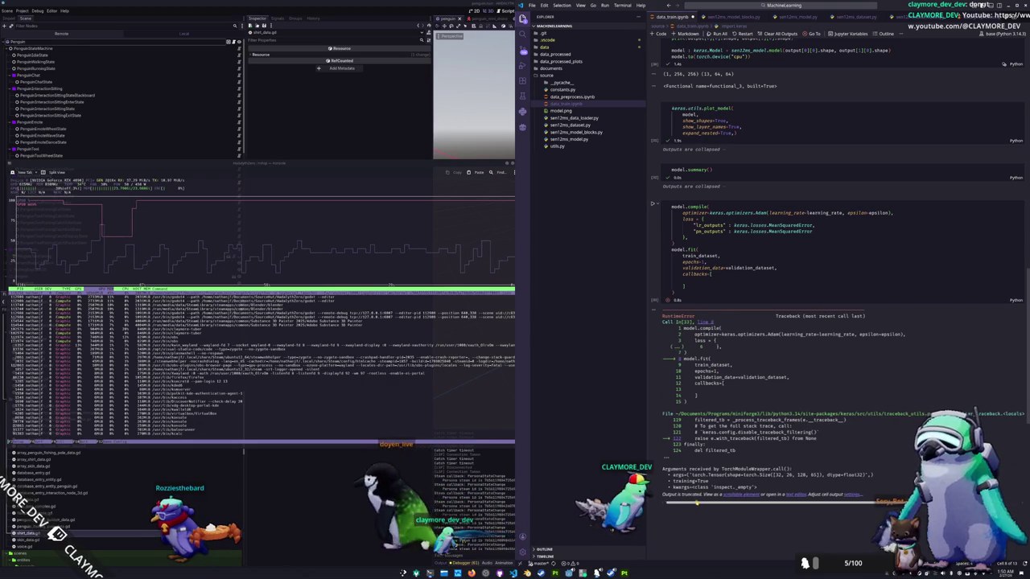
left_click_drag(692, 502, 690, 502)
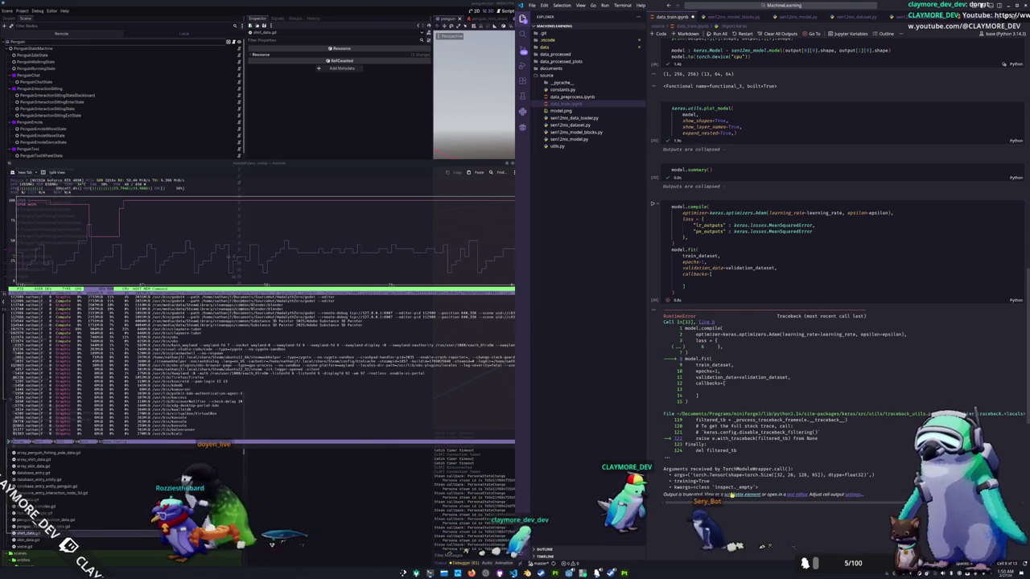
scroll(732, 494, "down", 5)
scroll(732, 448, "up", 2)
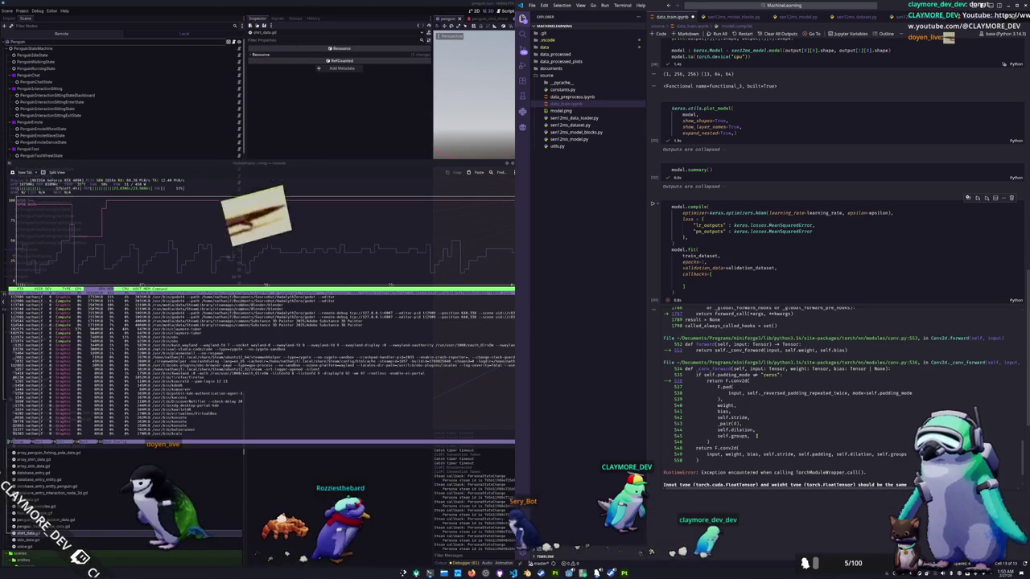
scroll(756, 435, "down", 2)
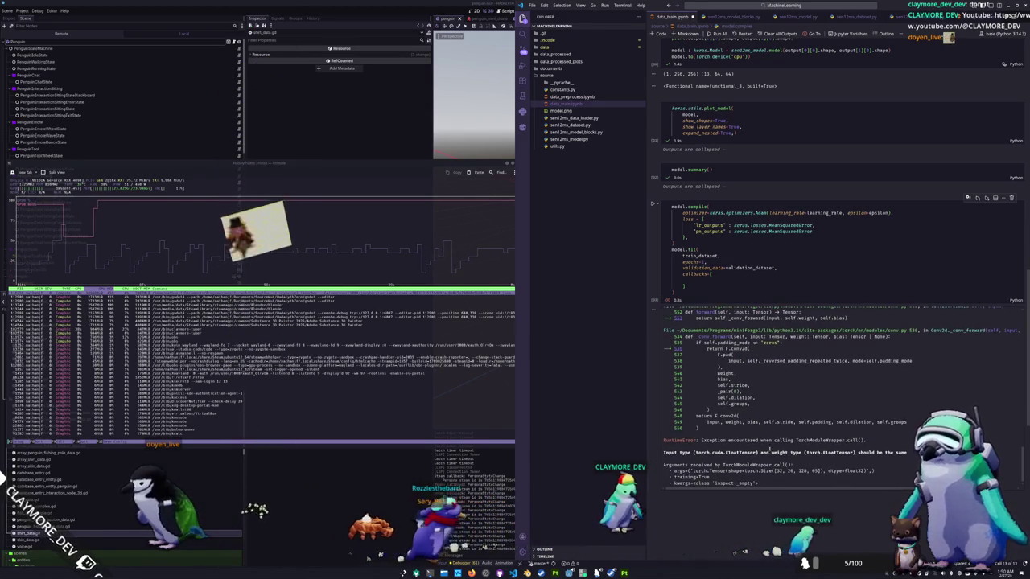
double_click(829, 453)
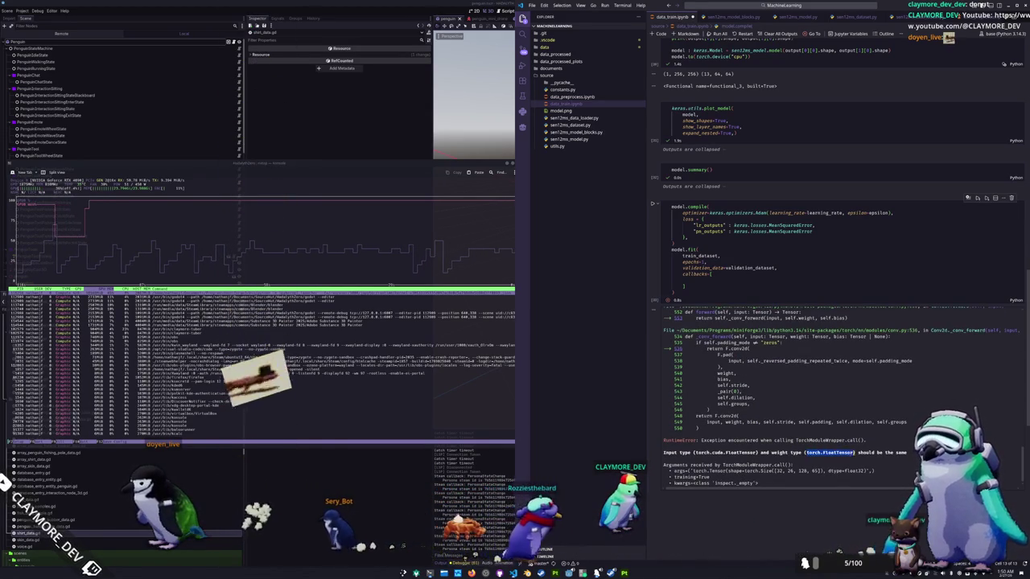
double_click(823, 441)
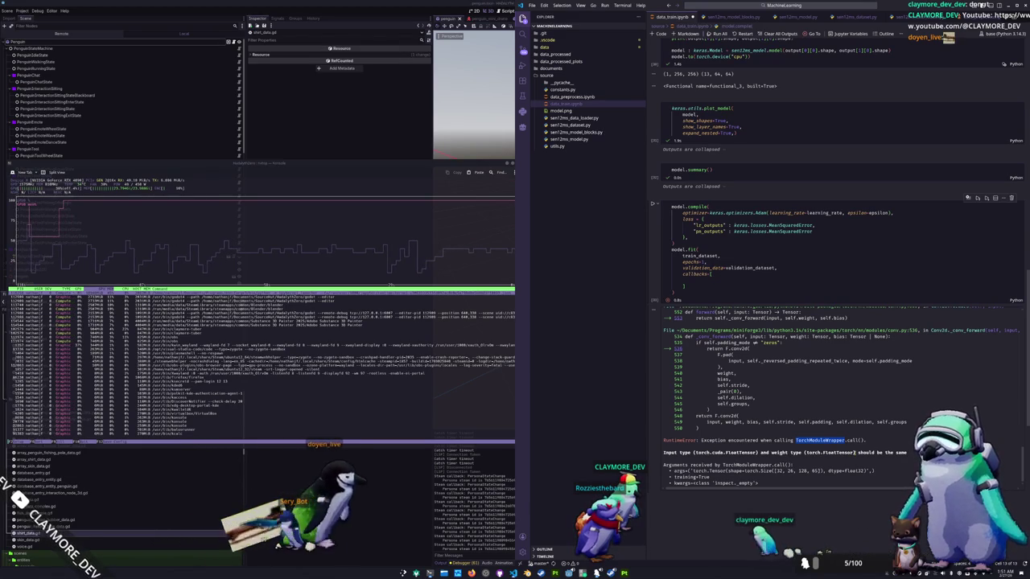
left_click_drag(757, 453, 694, 452)
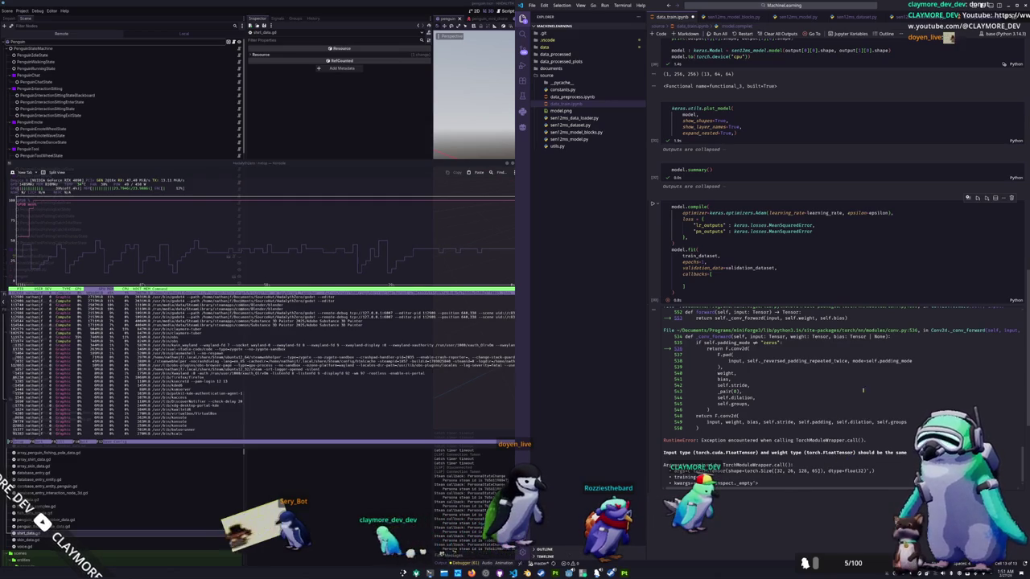
- Send train_dataset in model.fit to the CPU with .to(torch.device("cpu"))
scroll(754, 283, "up", 1)
scroll(756, 290, "up", 1)
scroll(758, 298, "up", 1)
scroll(762, 307, "up", 1)
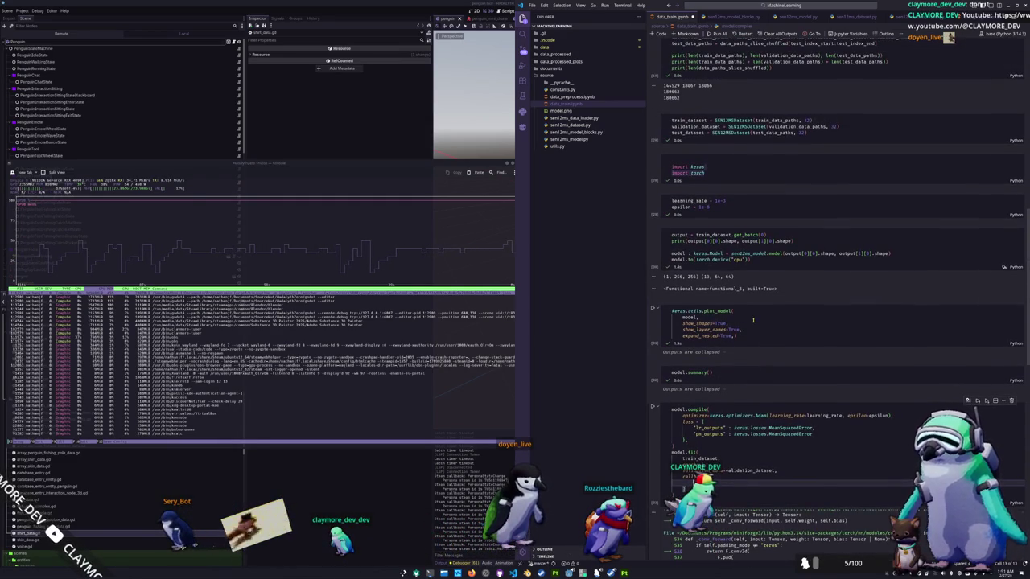
scroll(753, 320, "down", 1)
scroll(736, 324, "down", 1)
scroll(719, 328, "down", 1)
type(".to(")
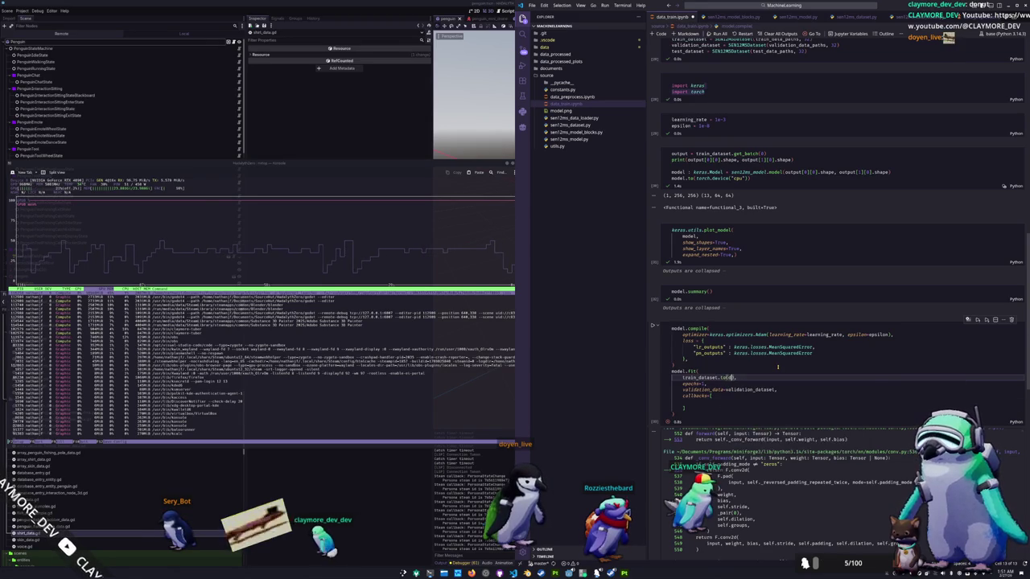
type("torch.de")
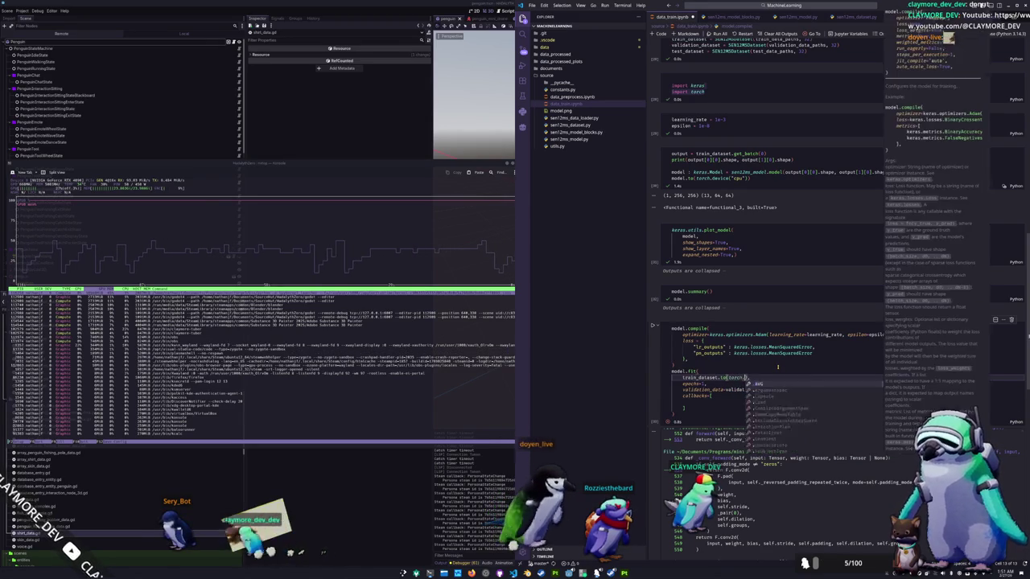
type("vice")
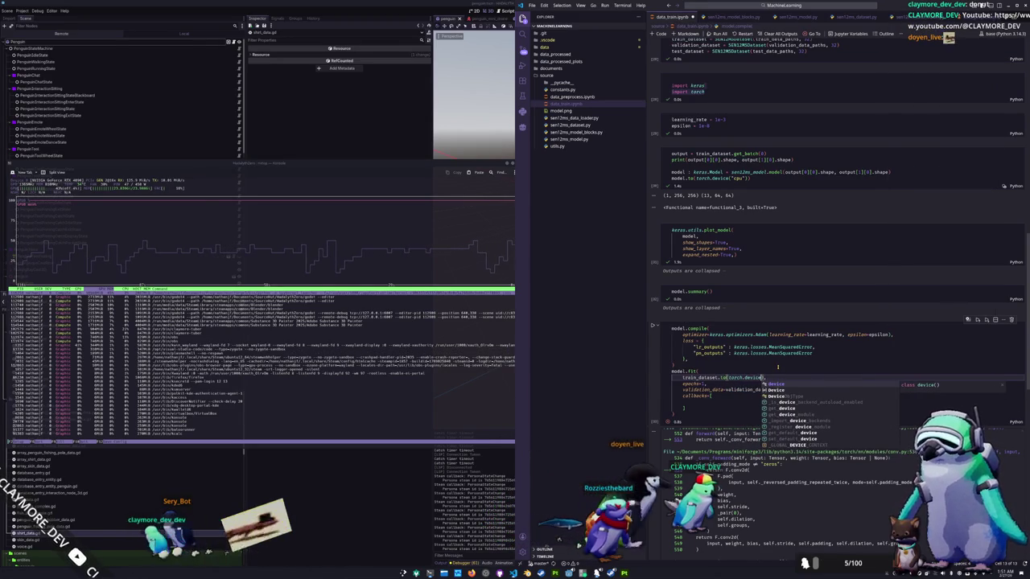
type("(\"cpu")
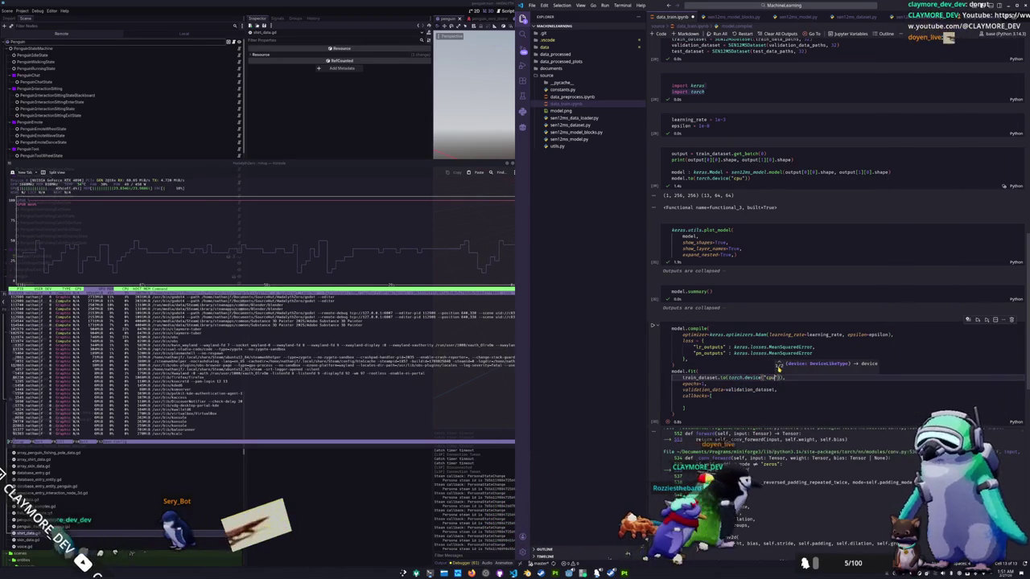
- Append the same .to(torch.device("cpu")) conversion to validation_dataset in model.fit
key("shift+alt+Right")
key("shift+alt+Right")
key("shift+alt+Right")
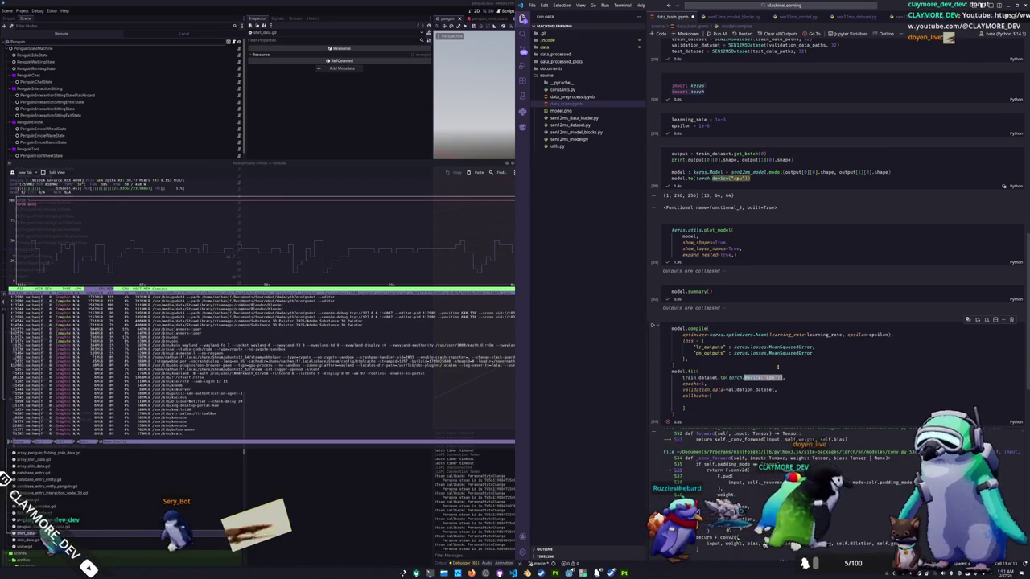
key("Down")
key("Down")
key("End")
key("Left")
key("ctrl+shift+Left")
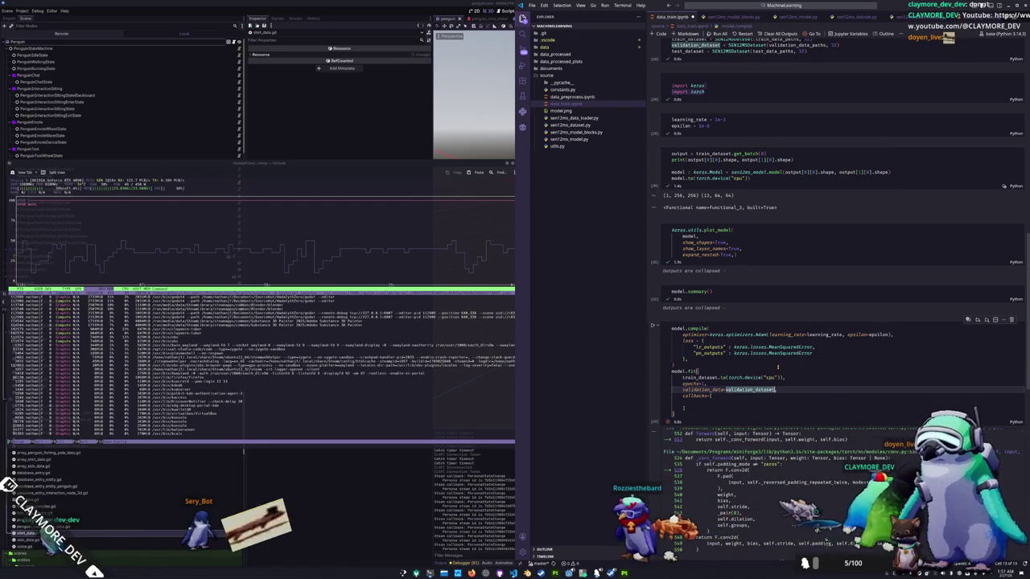
key("Right")
type(".to(torch.device(\"cpu\"))")
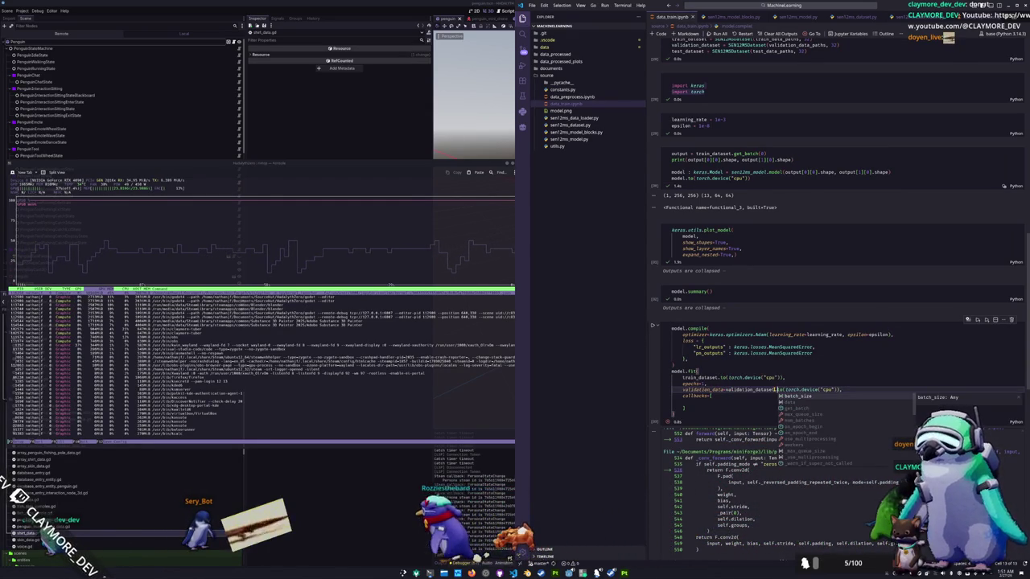
- Rerun the notebook from the keras import cell downward and return to model.fit
left_click(822, 236)
left_click(875, 171)
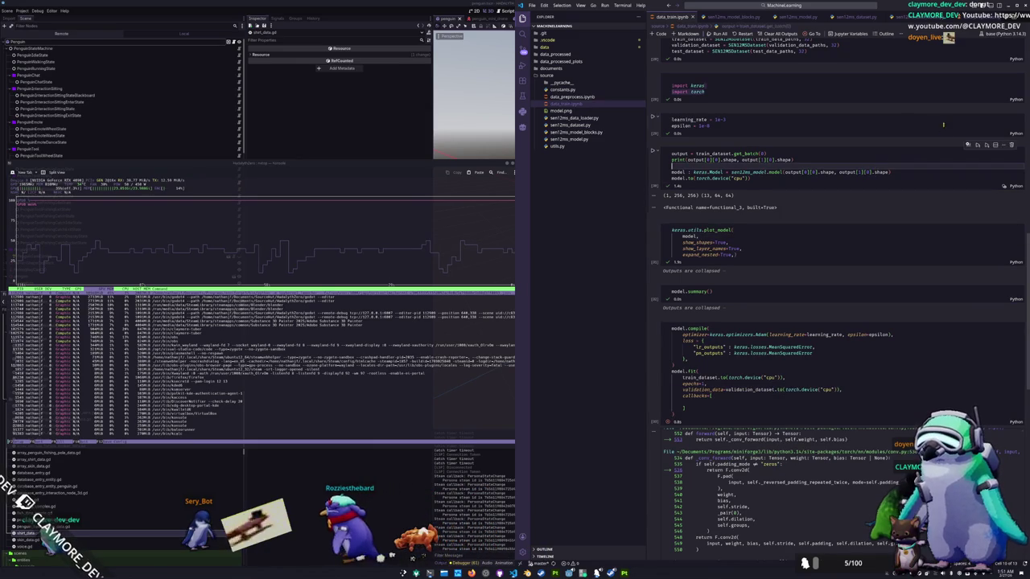
left_click(943, 91)
left_click(986, 73)
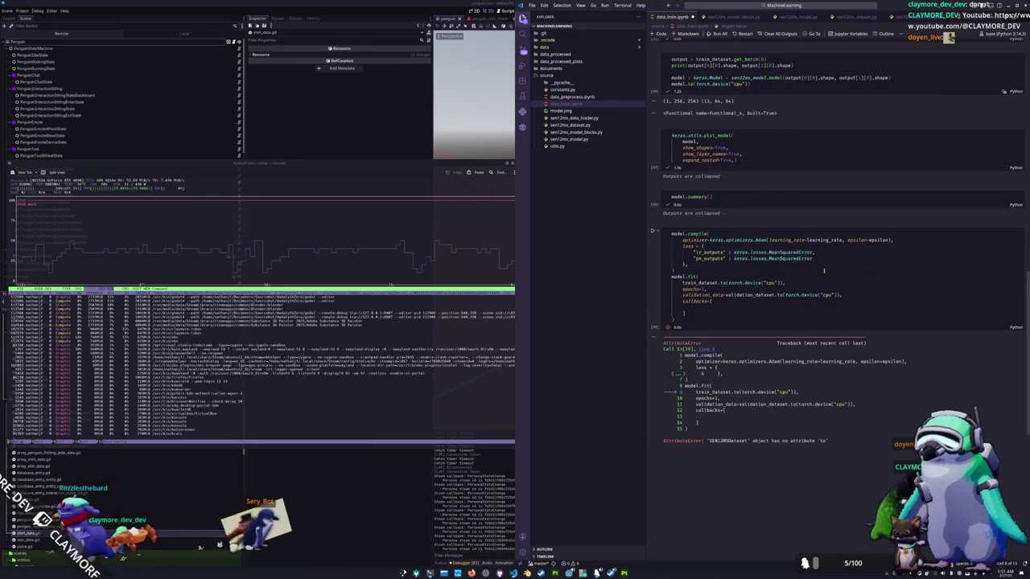
left_click(784, 283)
- Undo the .to(torch.device("cpu")) edits in model.fit and scroll back to the notebook's top
key("ctrl+z")
key("ctrl+z")
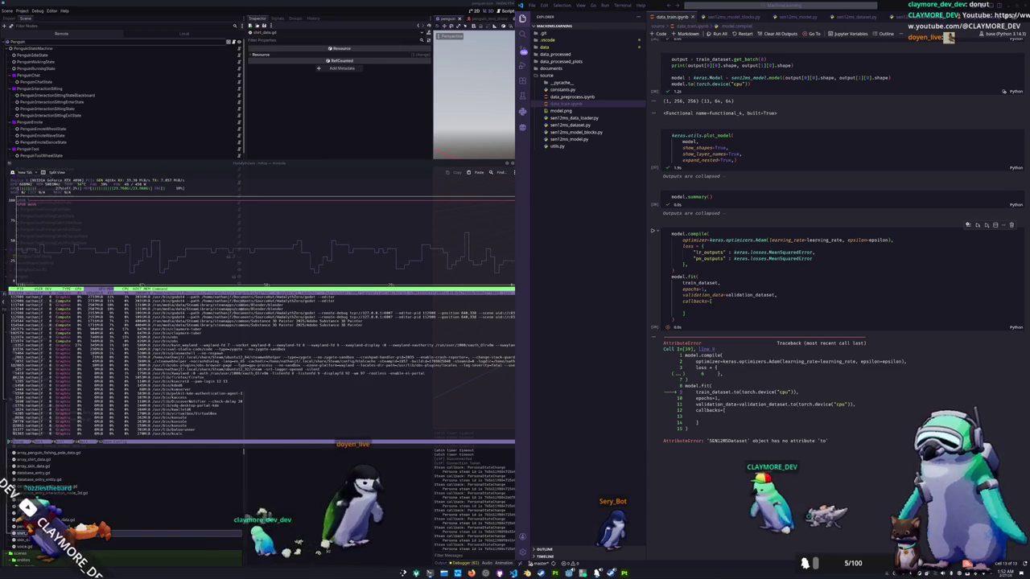
scroll(777, 287, "up", 2)
scroll(776, 287, "up", 2)
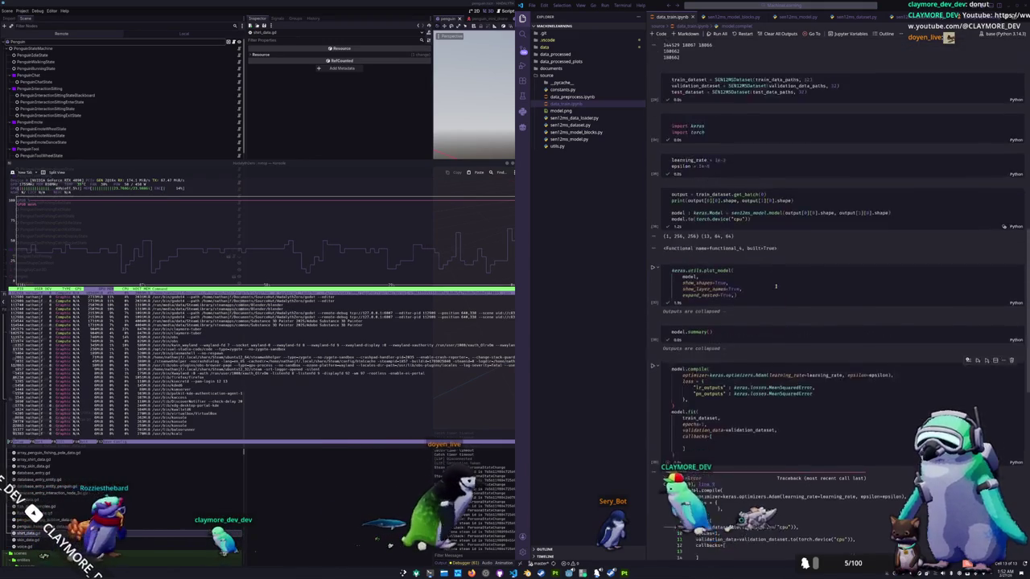
scroll(776, 288, "up", 5)
scroll(778, 285, "up", 5)
scroll(781, 283, "up", 5)
scroll(783, 280, "up", 5)
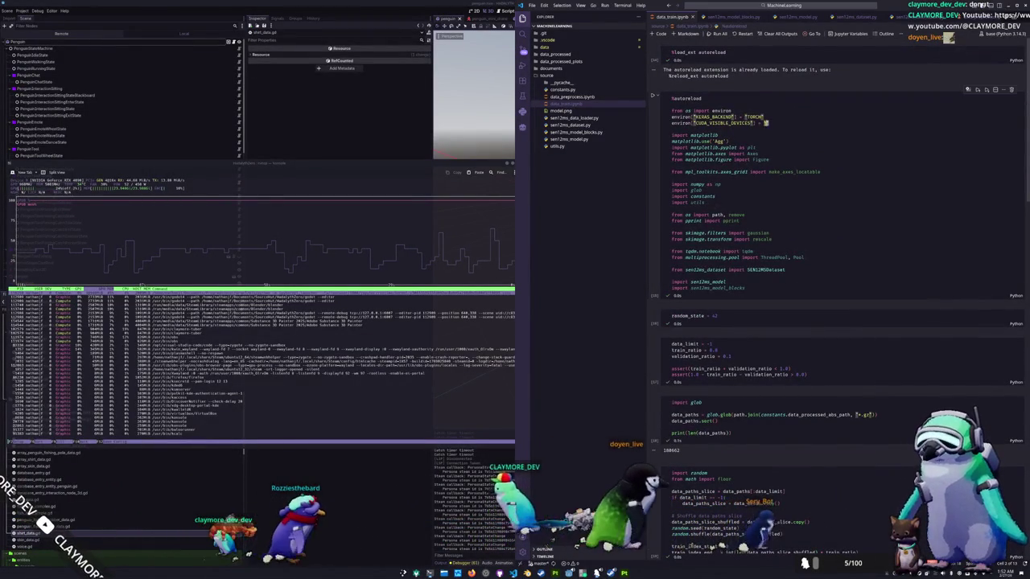
- Run All notebook cells from the CUDA_VISIBLE_DEVICES cell and watch model.fit execute
left_click(775, 123)
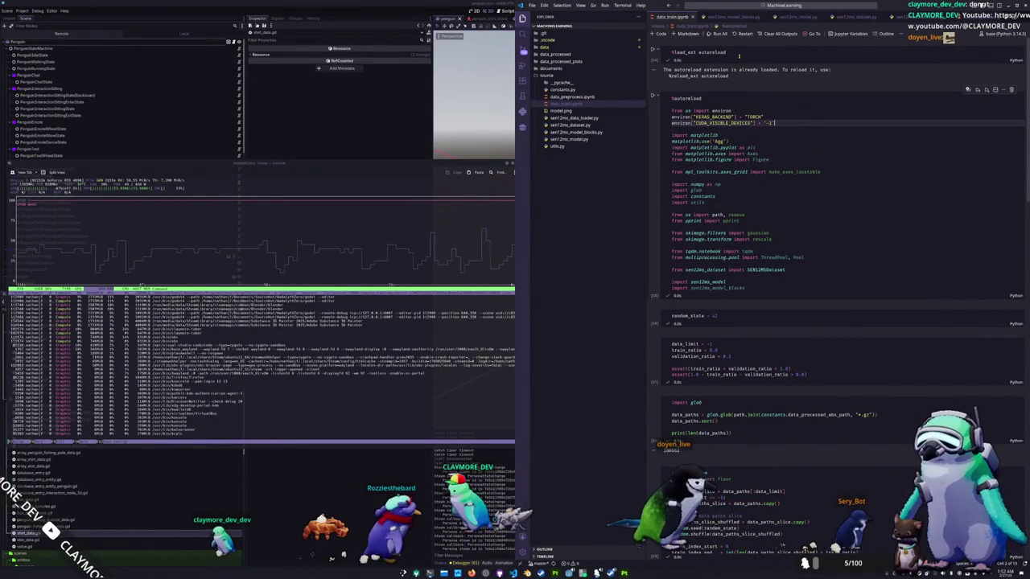
left_click(715, 34)
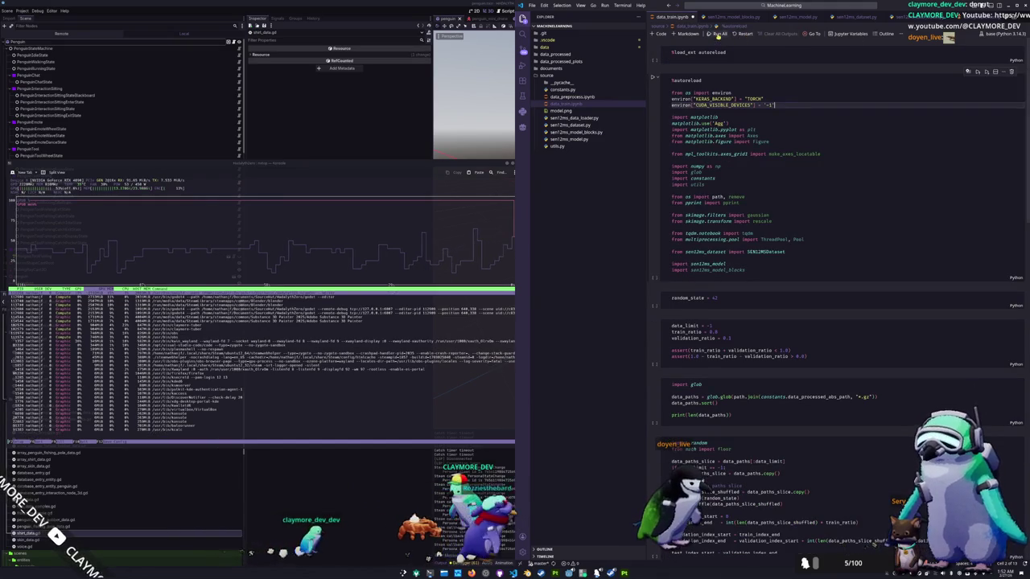
scroll(781, 155, "down", 3)
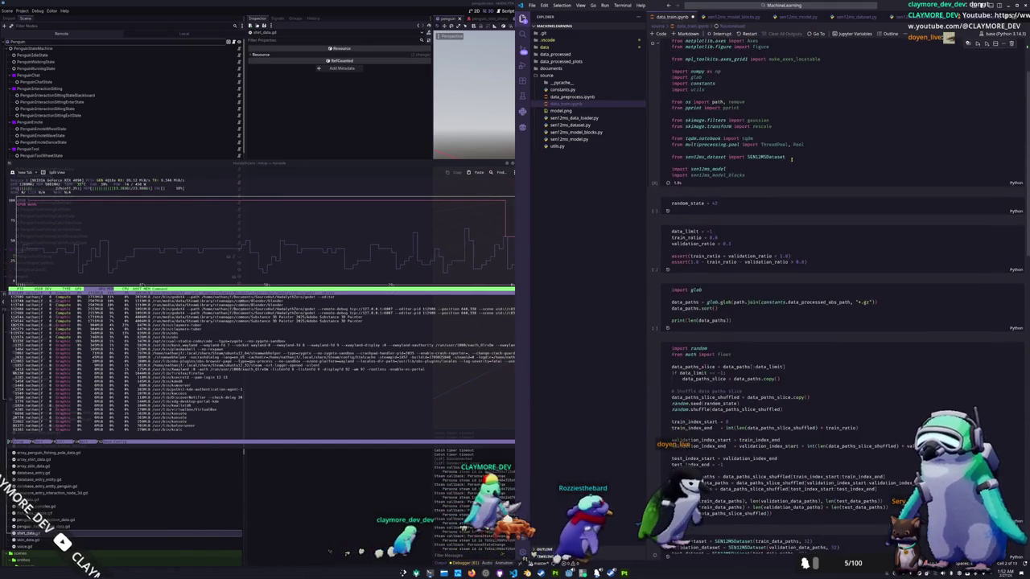
scroll(791, 159, "down", 5)
scroll(785, 185, "down", 5)
scroll(776, 217, "down", 5)
scroll(770, 243, "down", 5)
scroll(814, 314, "down", 1)
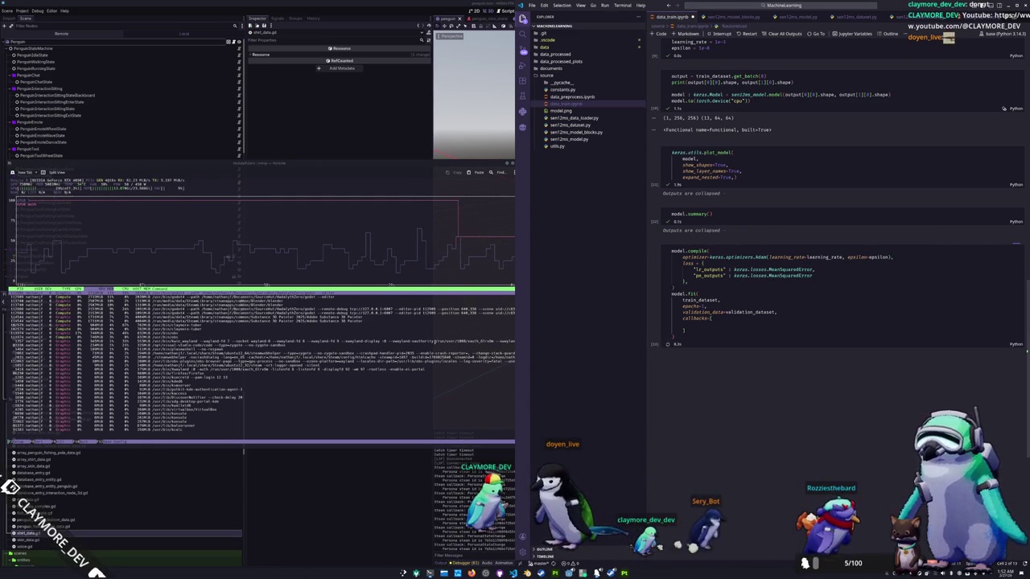
key("alt+Tab")
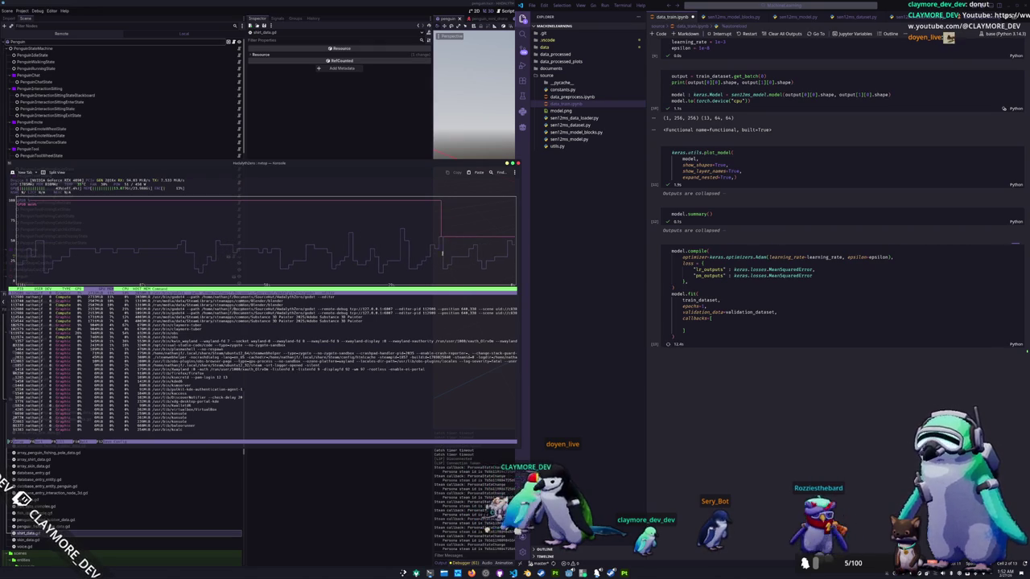
- Quit nvtop in Konsole and launch the btop system monitor
type("q")
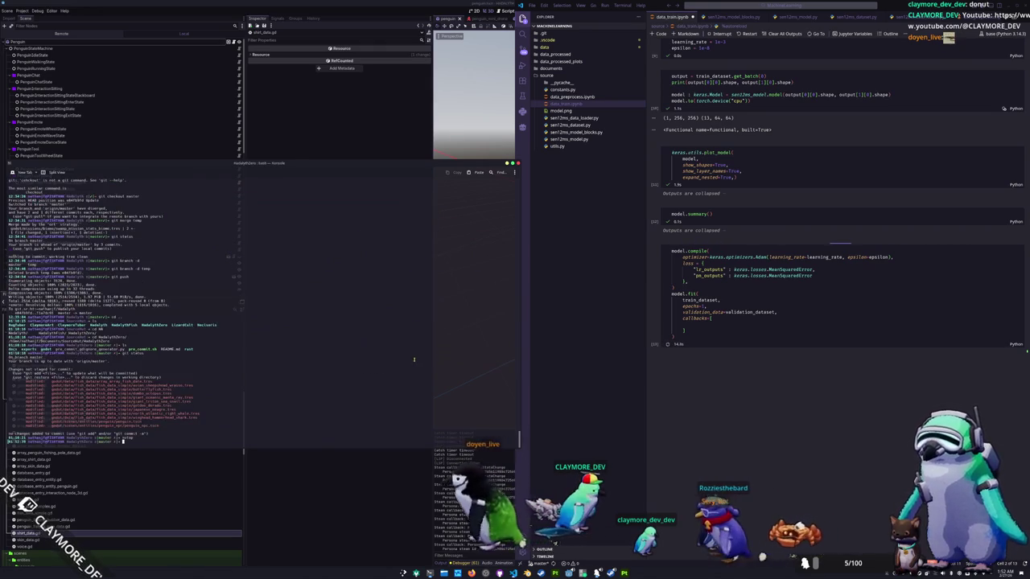
type("btop")
key("Return")
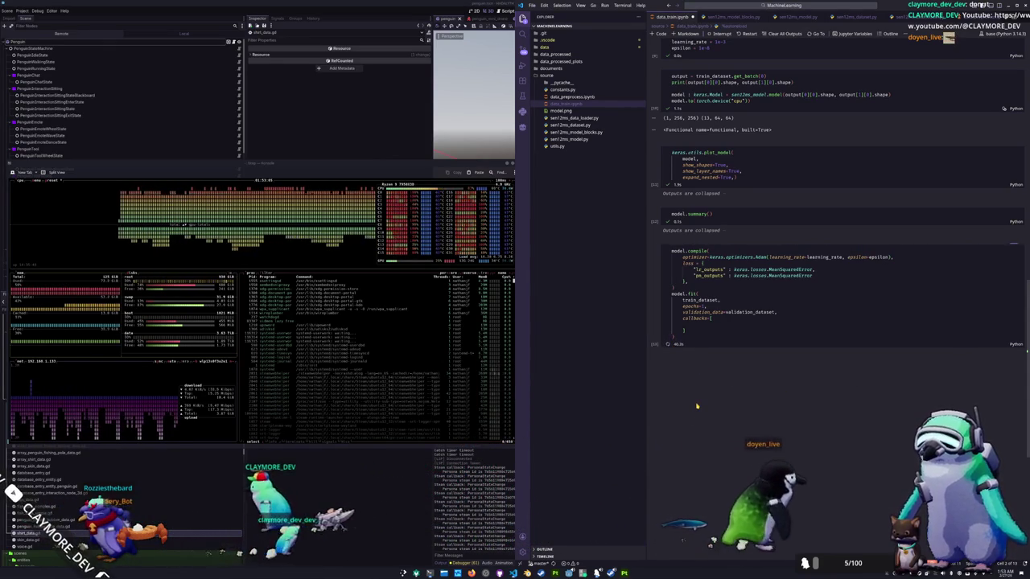
mouse_move(690, 294)
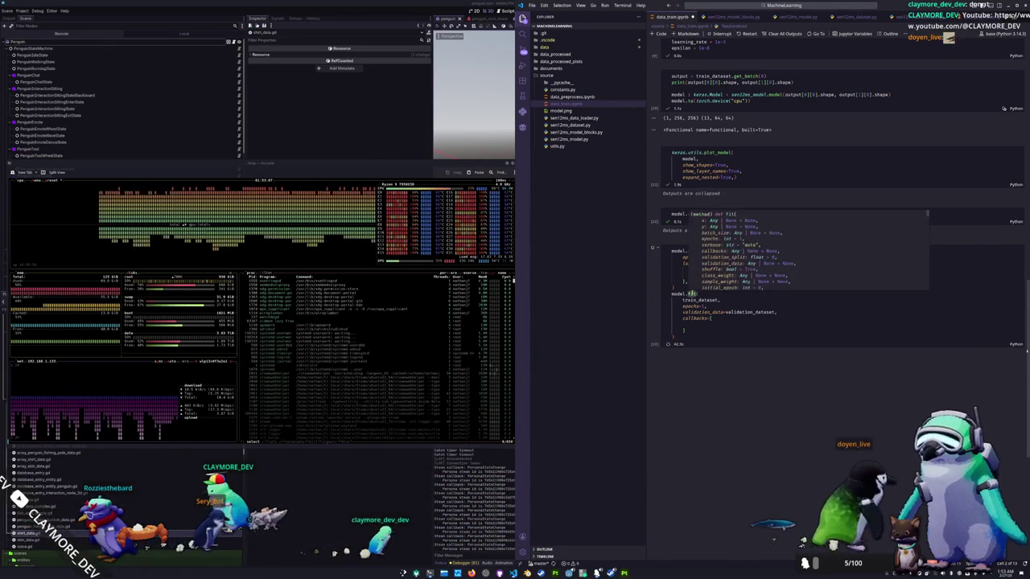
scroll(768, 277, "down", 2)
scroll(769, 278, "down", 2)
scroll(769, 278, "down", 2)
scroll(767, 279, "down", 2)
scroll(767, 278, "down", 2)
scroll(768, 278, "down", 2)
- Check the running model.fit cell, then orbit the Godot penguin scene's 3D view
left_click(698, 339)
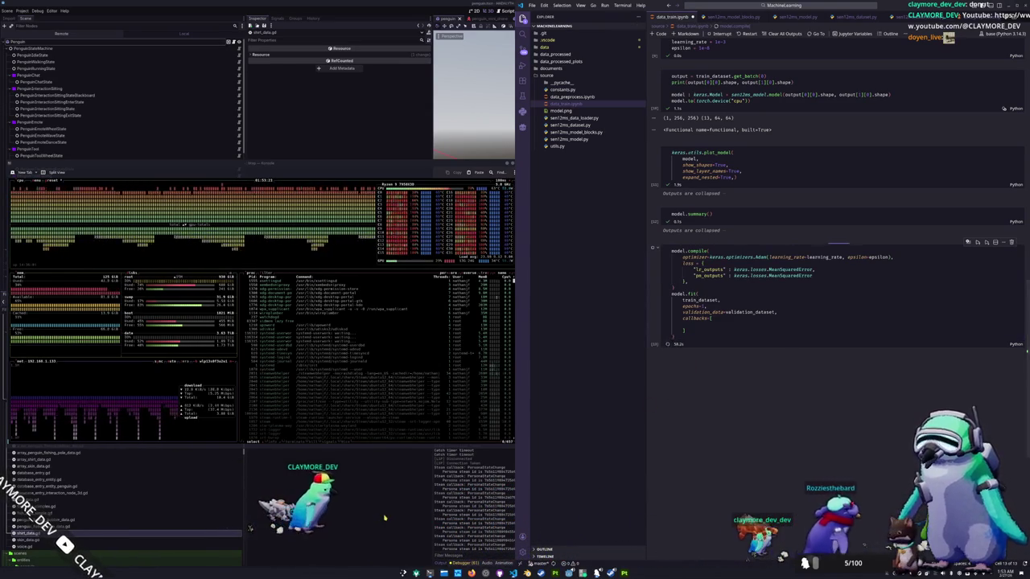
key("alt+Tab")
mouse_move(531, 305)
middle_mouse_down()
mouse_move(520, 305)
mouse_move(593, 315)
mouse_move(564, 322)
mouse_move(603, 292)
mouse_move(604, 309)
middle_mouse_up()
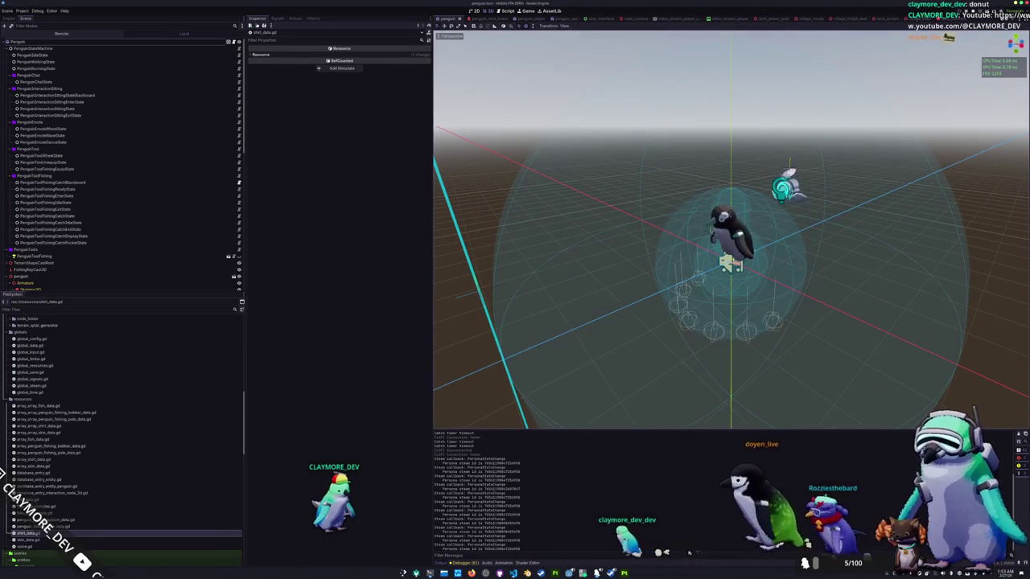
- Return to the notebook as model.fit reaches step 5 with loss 1.6338
key("alt+Tab")
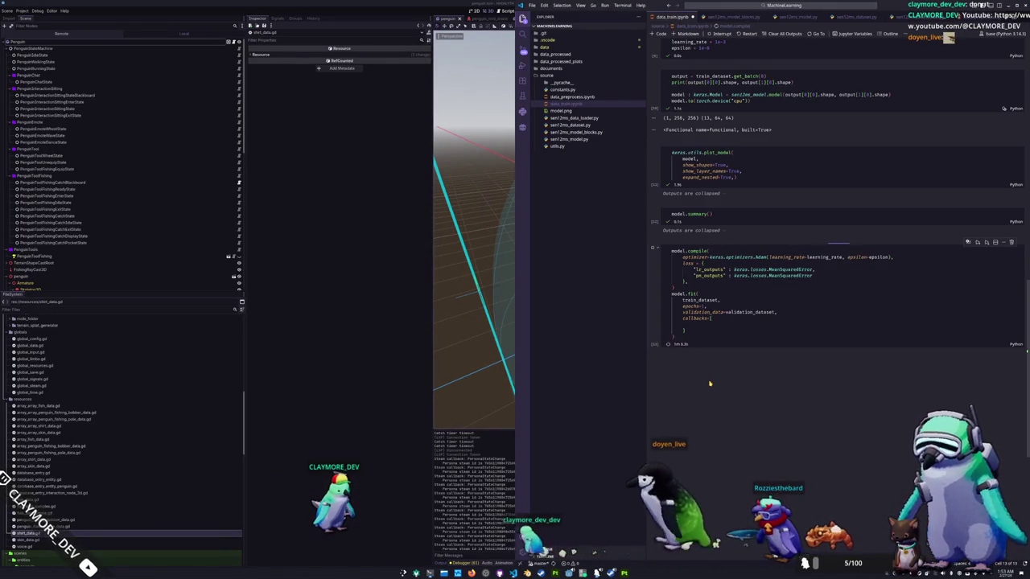
scroll(786, 274, "down", 1)
scroll(785, 273, "down", 2)
scroll(786, 274, "down", 1)
scroll(786, 273, "down", 2)
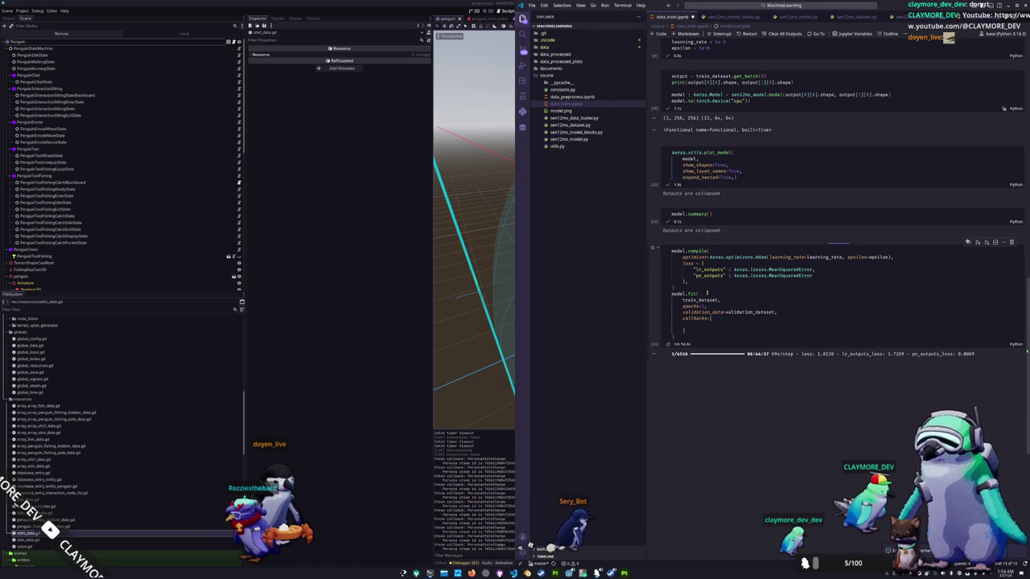
- Delete the model.to CPU line from the notebook
scroll(708, 293, "up", 2)
scroll(724, 282, "up", 2)
scroll(748, 262, "up", 1)
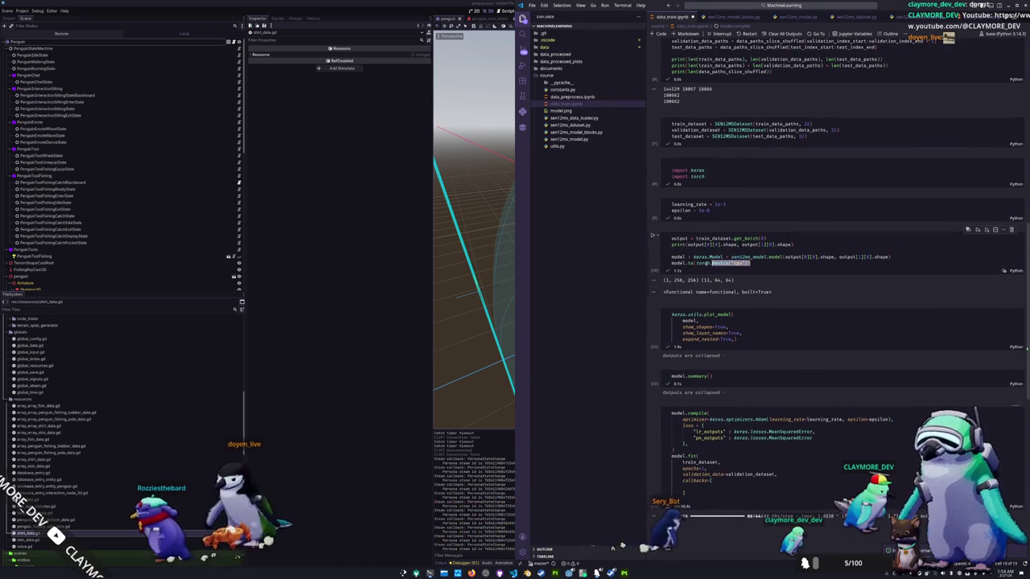
key("BackSpace")
scroll(802, 146, "up", 2)
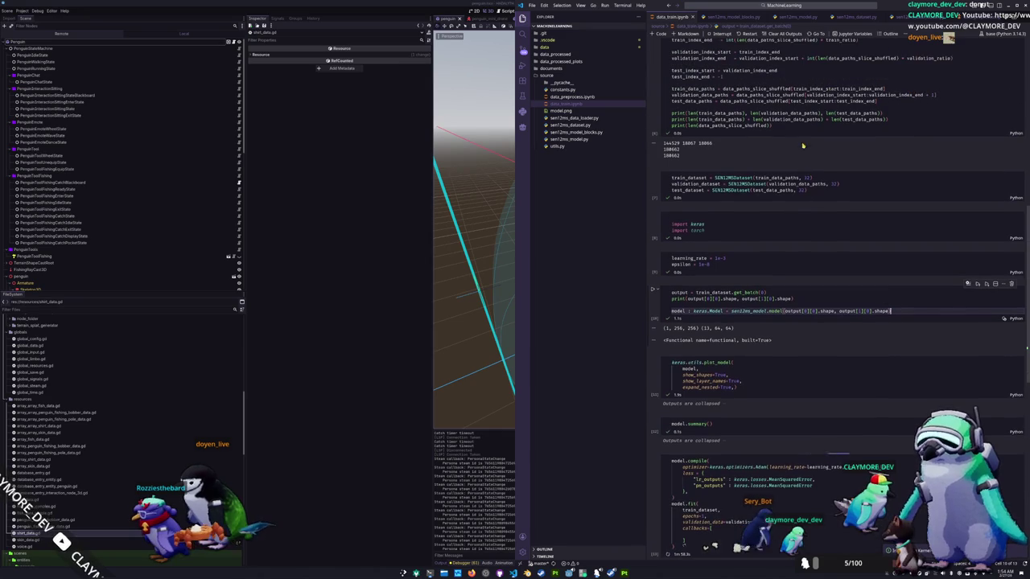
- Enter 4 on the validation dataset line of the dataset-building cell
left_click(807, 177)
mouse_move(753, 293)
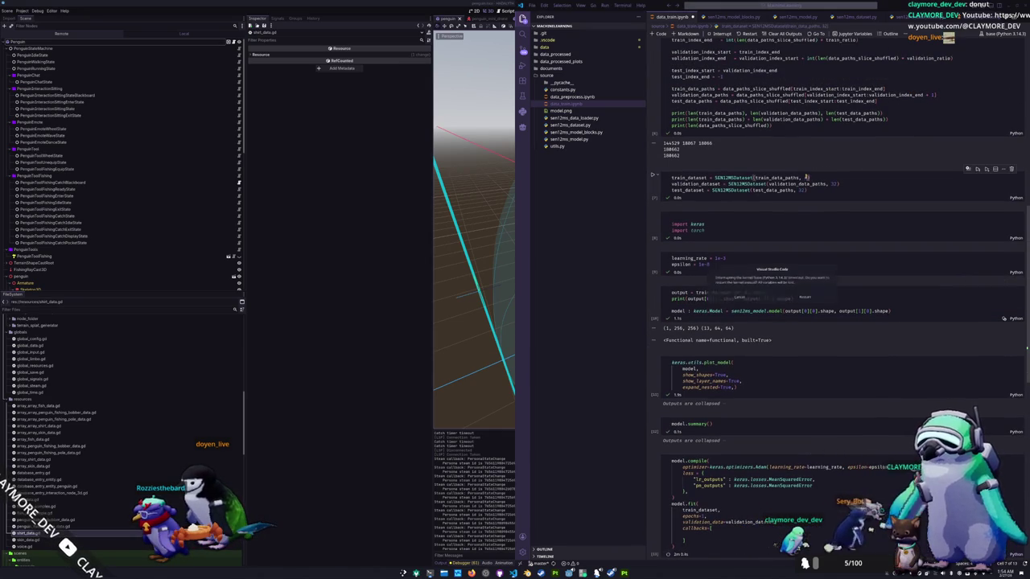
key("Down")
type("4")
key("Down")
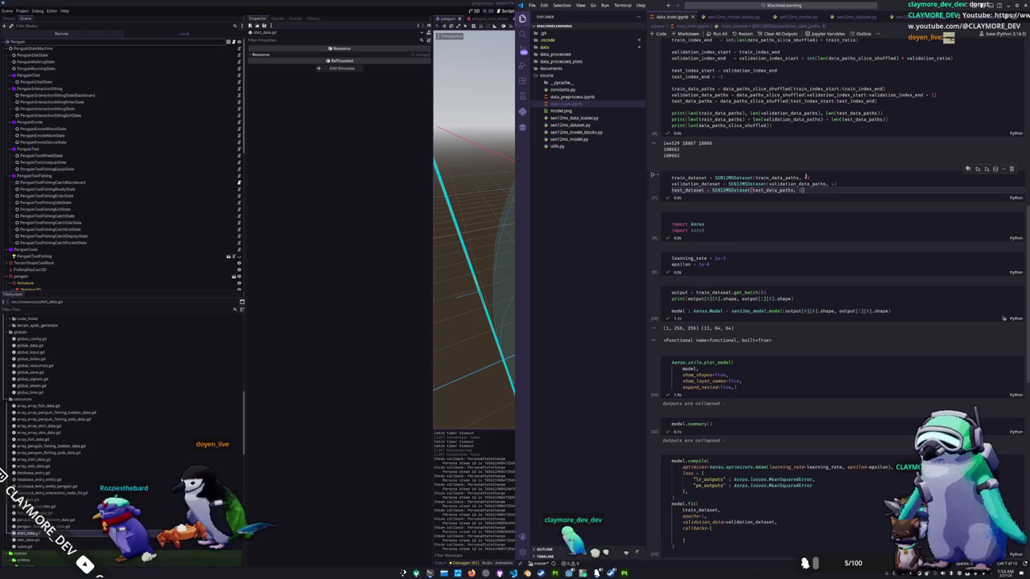
- Select the two os.environ setup lines, then bring the Godot editor forward
scroll(776, 263, "up", 3)
scroll(765, 269, "up", 3)
scroll(754, 277, "up", 3)
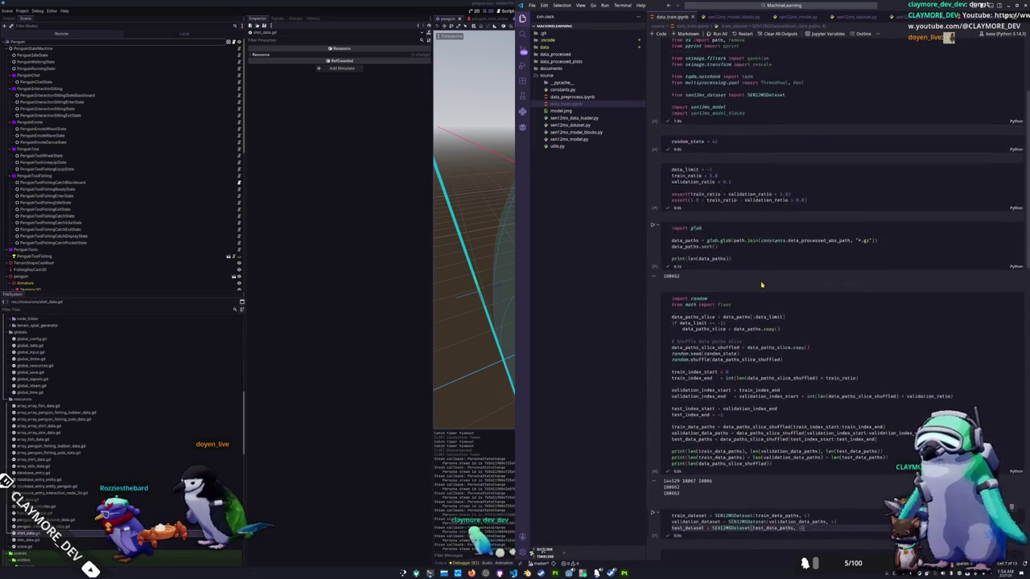
scroll(745, 285, "up", 3)
scroll(745, 285, "up", 1)
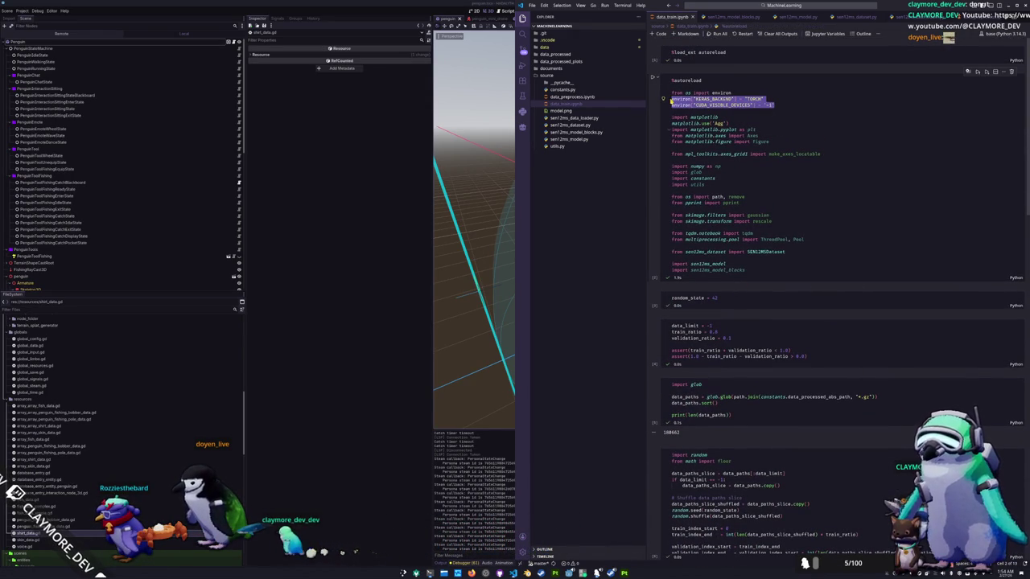
left_click_drag(671, 98, 775, 106)
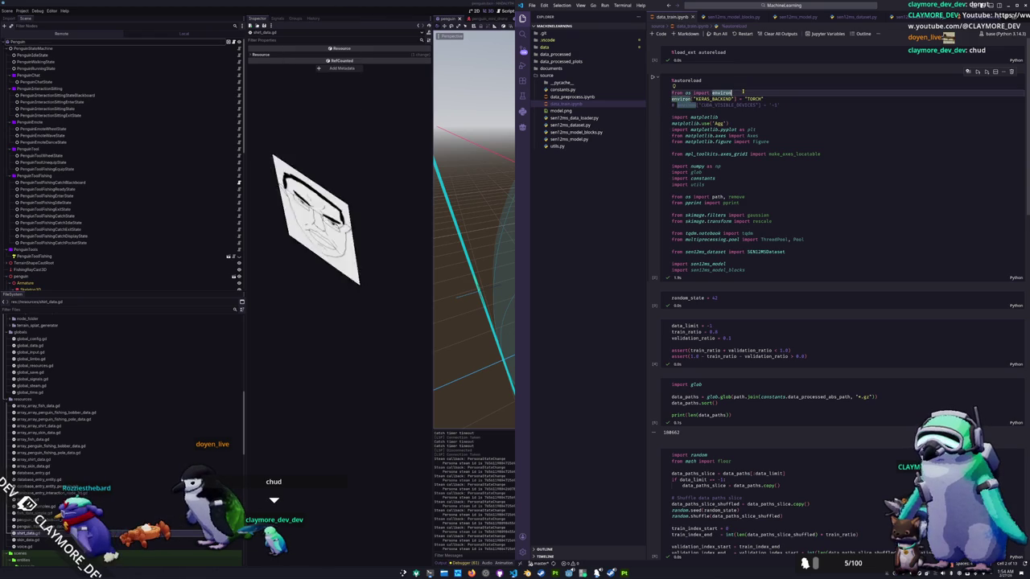
left_click(409, 206)
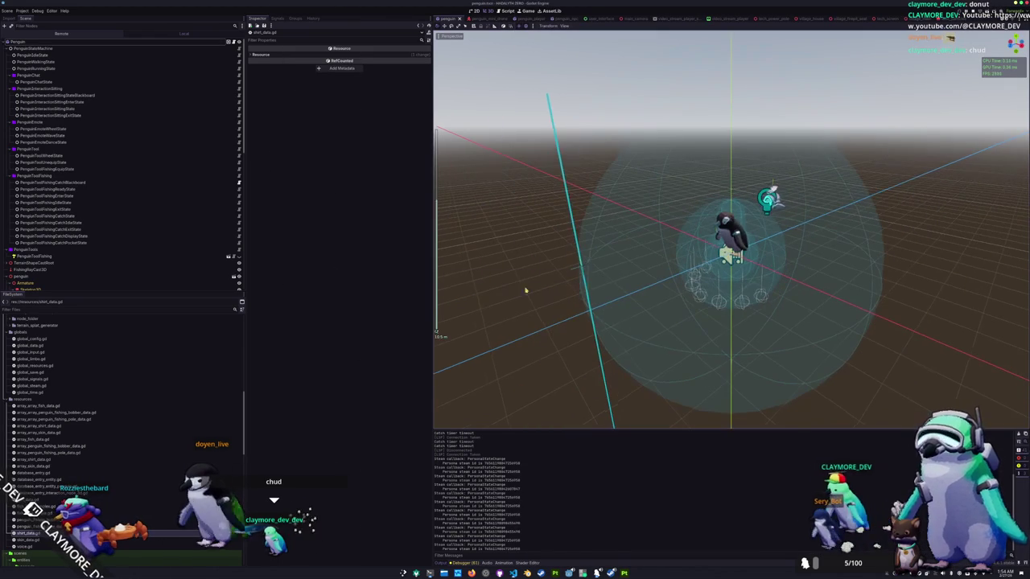
key("alt+Tab")
key("alt+Tab")
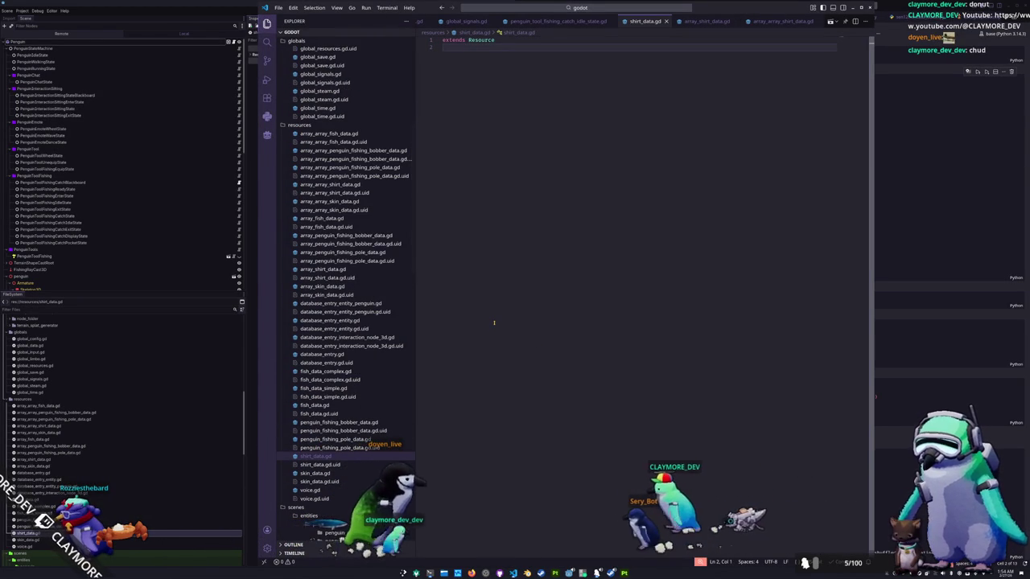
key("Return")
type("@export var name : String = \"Basic Shirt")
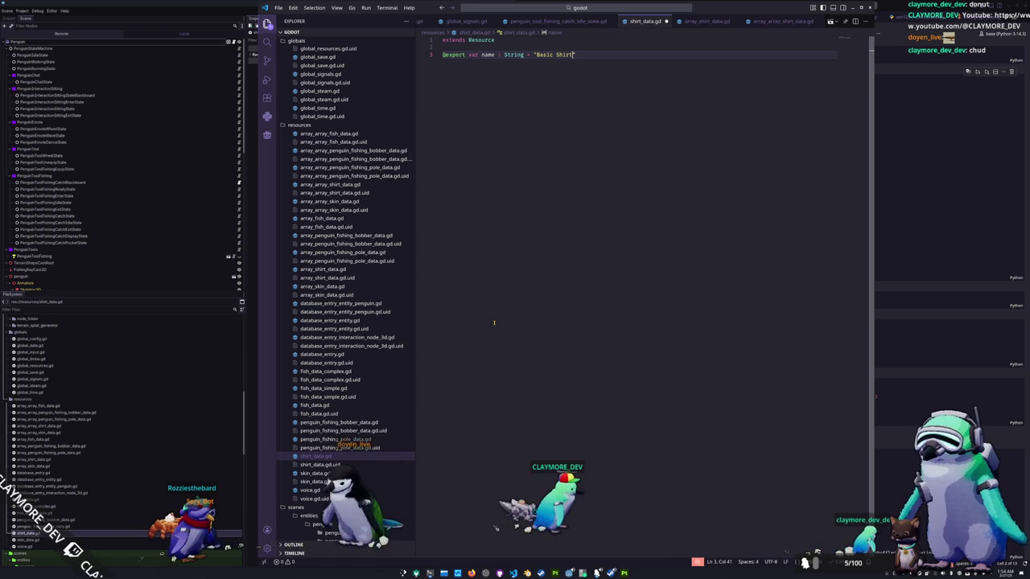
key("End")
key("Return")
key("ctrl+s")
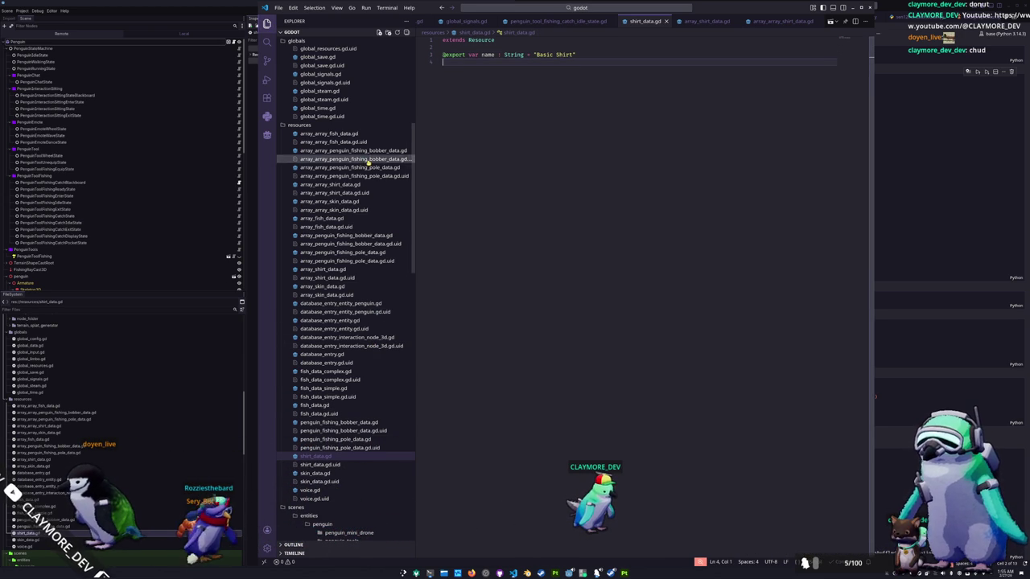
- Browse array_array_fish_data.gd, penguin_fishing_pole_data.gd, skin_data.gd and voice.gd for reference
left_click(342, 135)
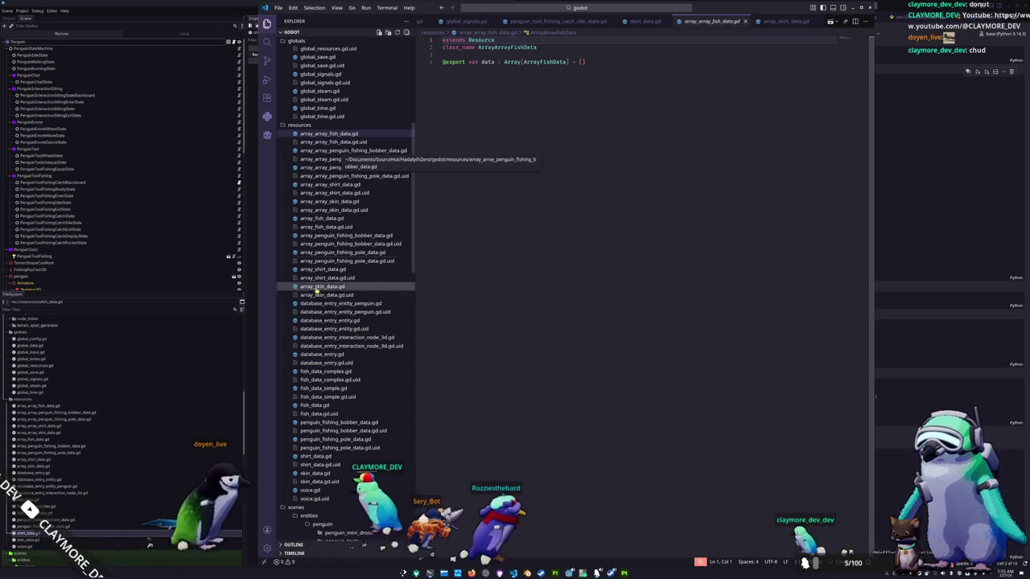
left_click(333, 439)
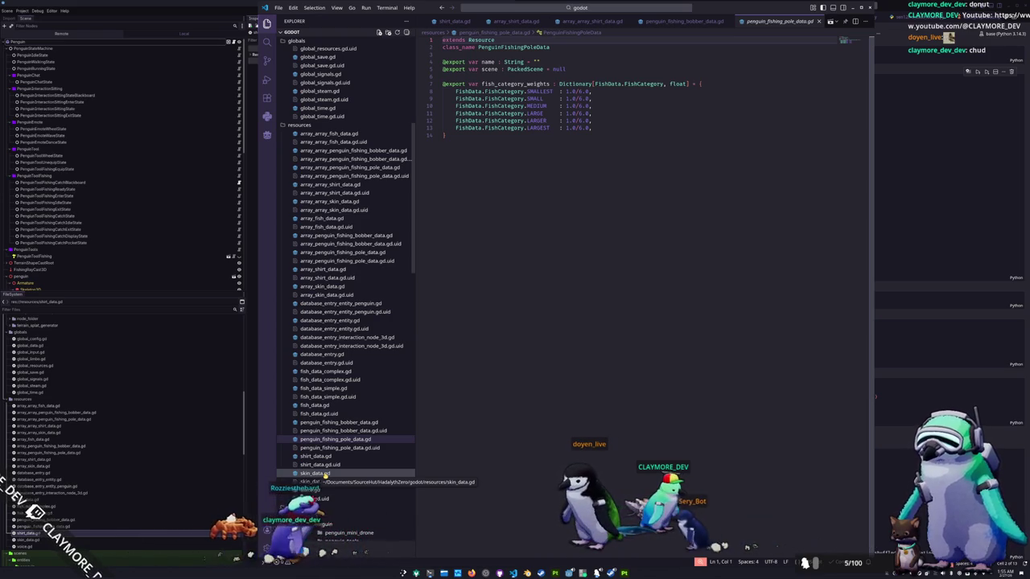
left_click(316, 474)
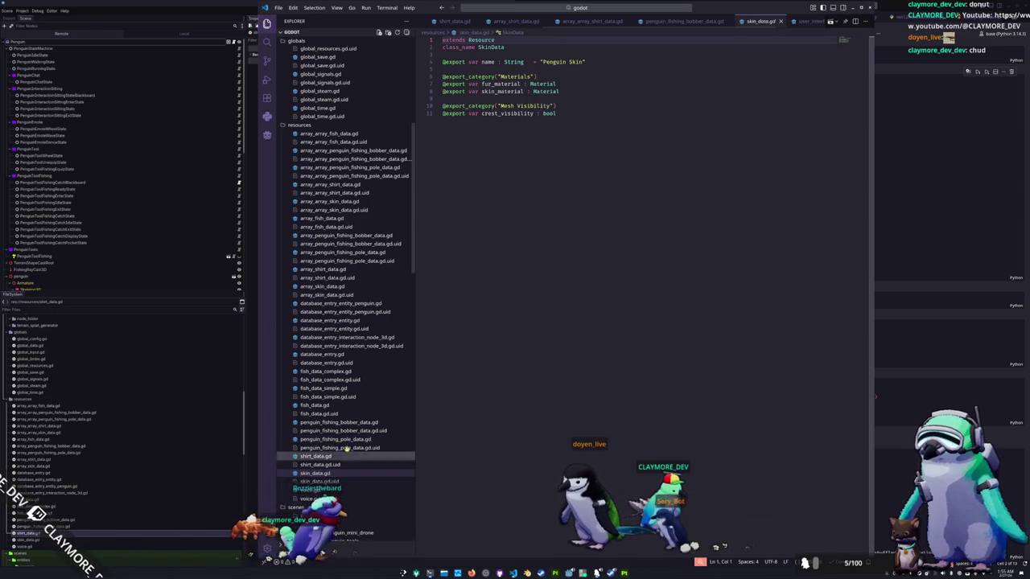
left_click(310, 490)
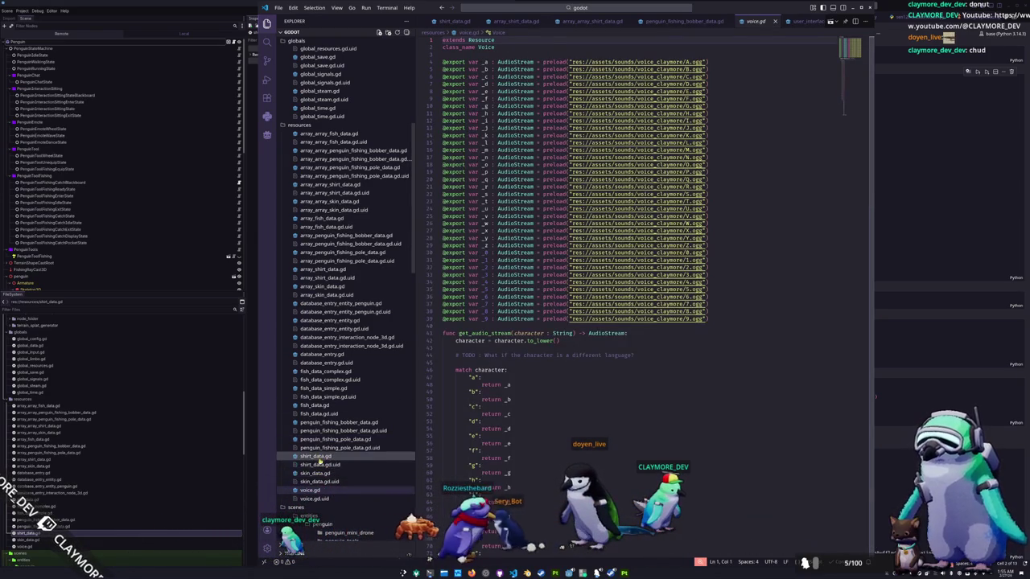
left_click(319, 457)
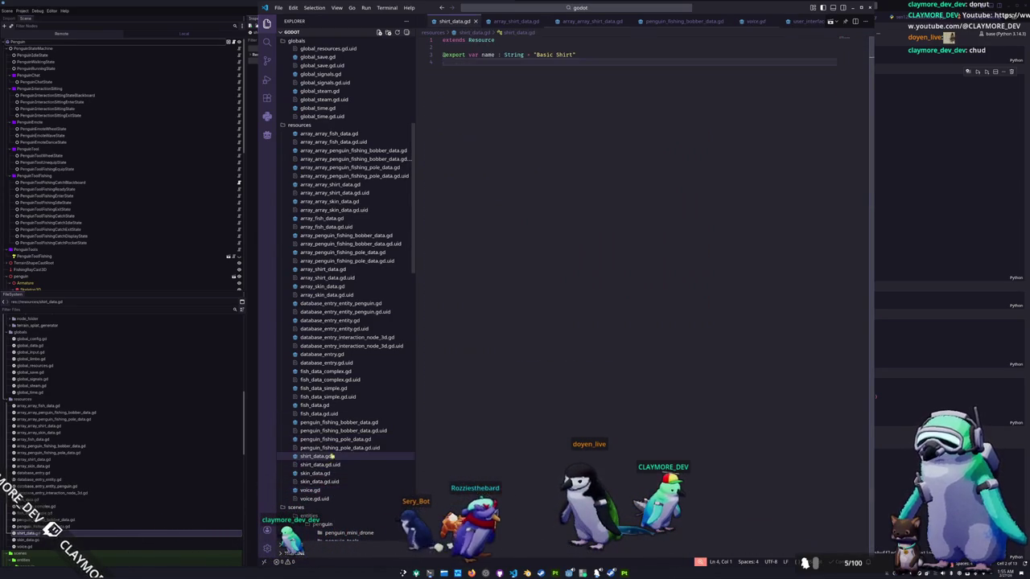
- Tidy the blank lines, save, and add class_name ShirtData to shirt_data.gd
key("Return")
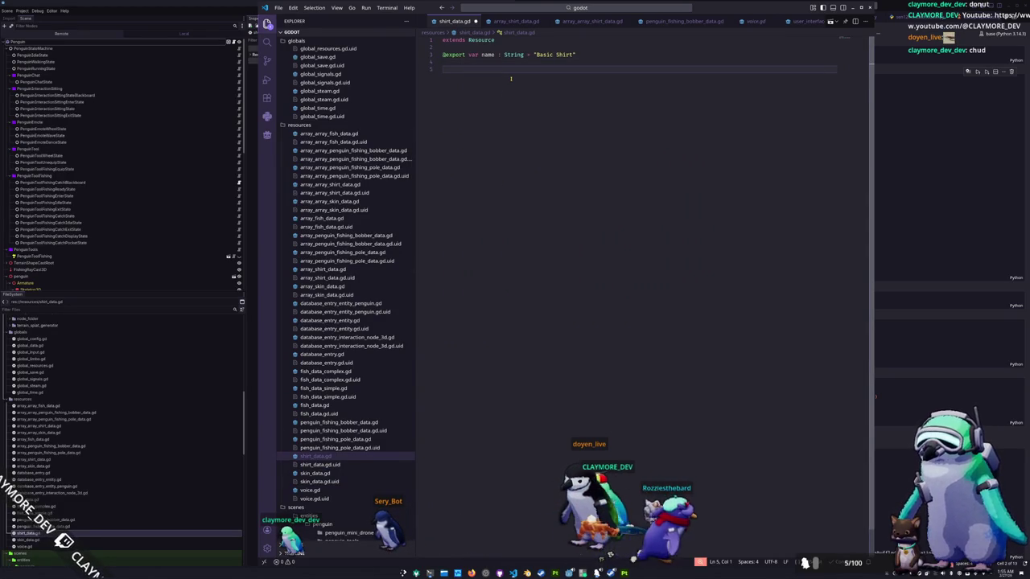
key("BackSpace")
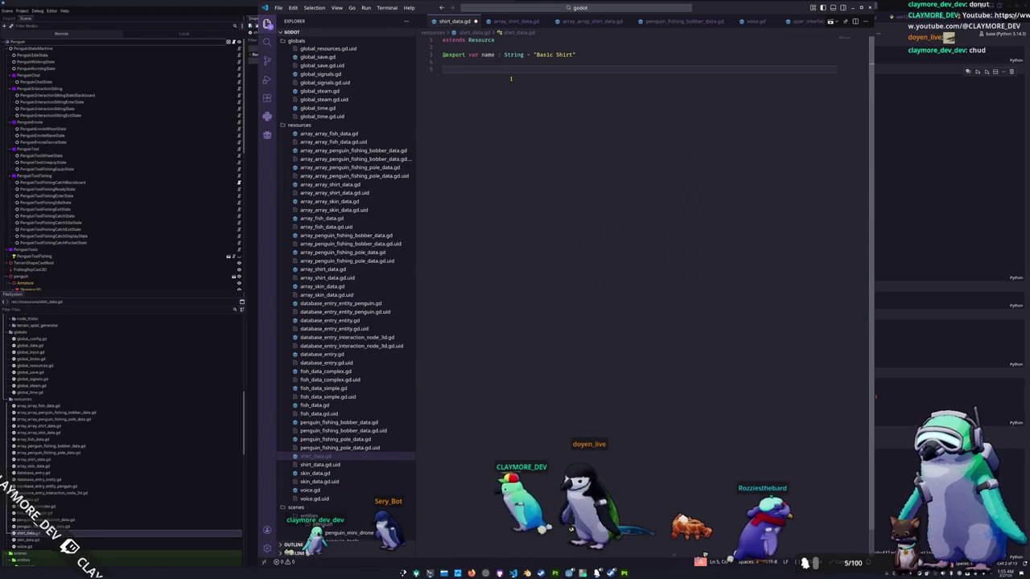
key("ctrl+s")
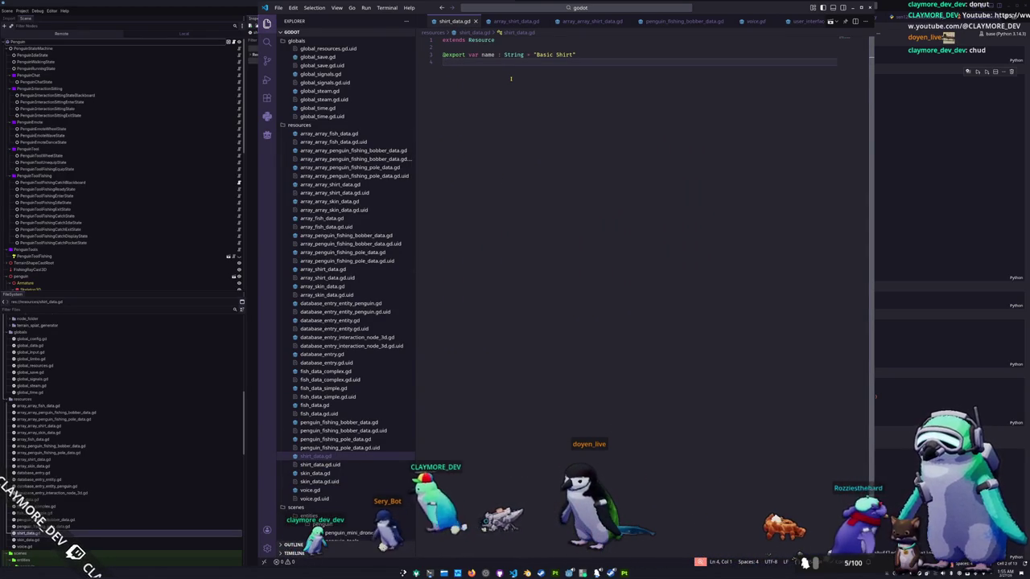
type("class_name")
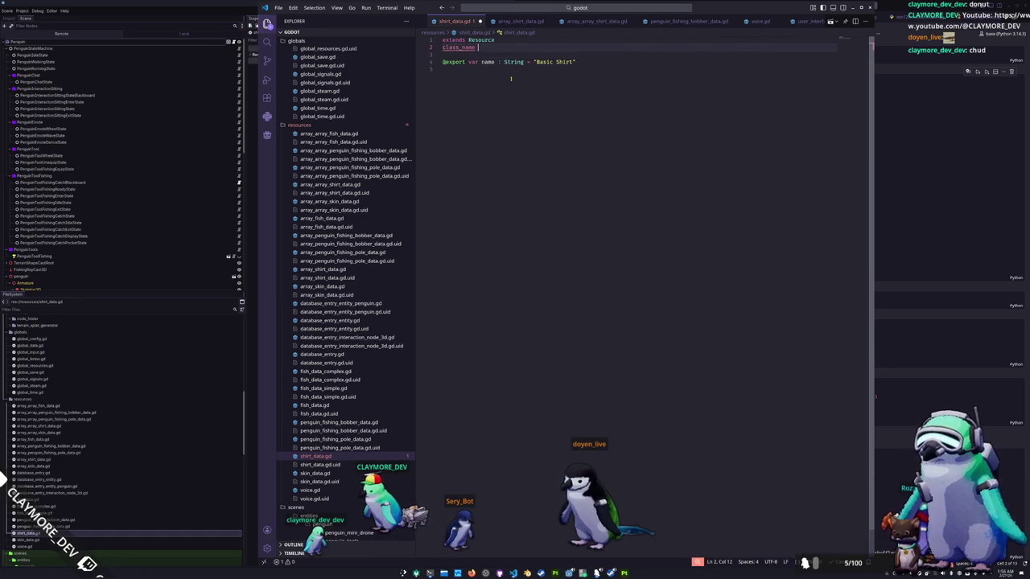
type("hirtData")
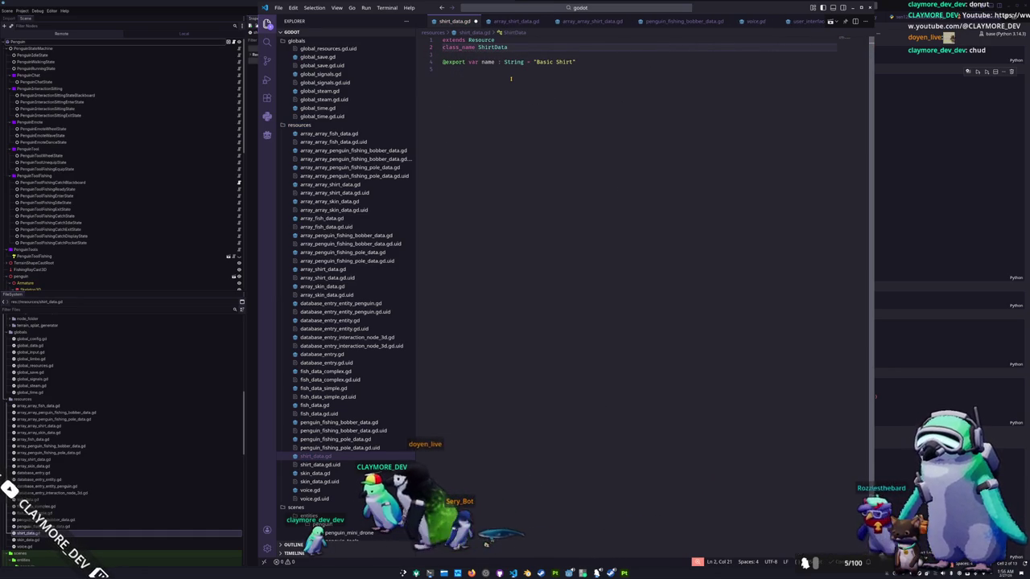
key("Down")
key("Down")
key("Down")
key("Down")
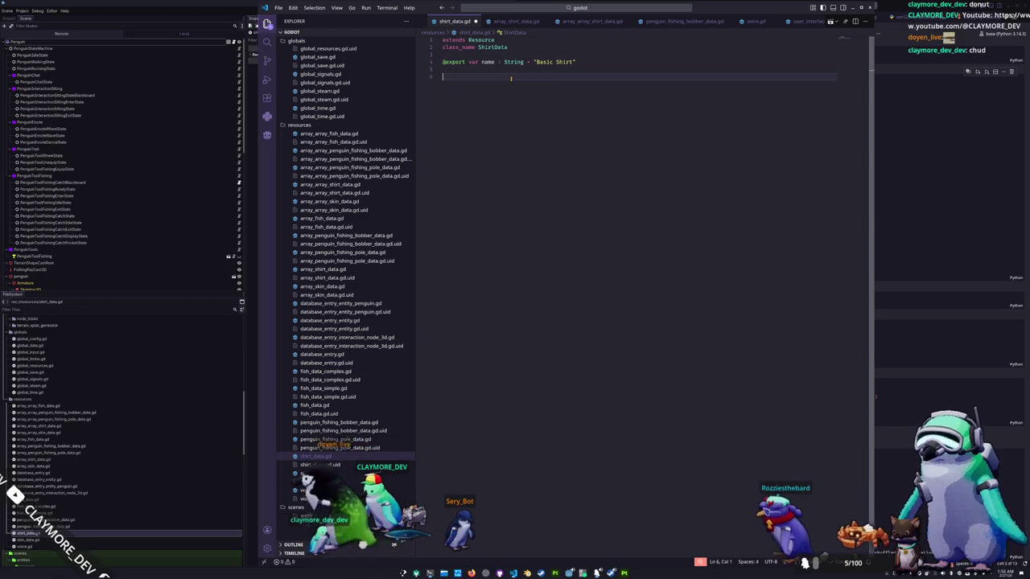
- Open fish_data.gd and select its abstract get_fish_scene function lines
left_click(326, 408)
left_click_drag(547, 172, 443, 157)
key("shift+Down")
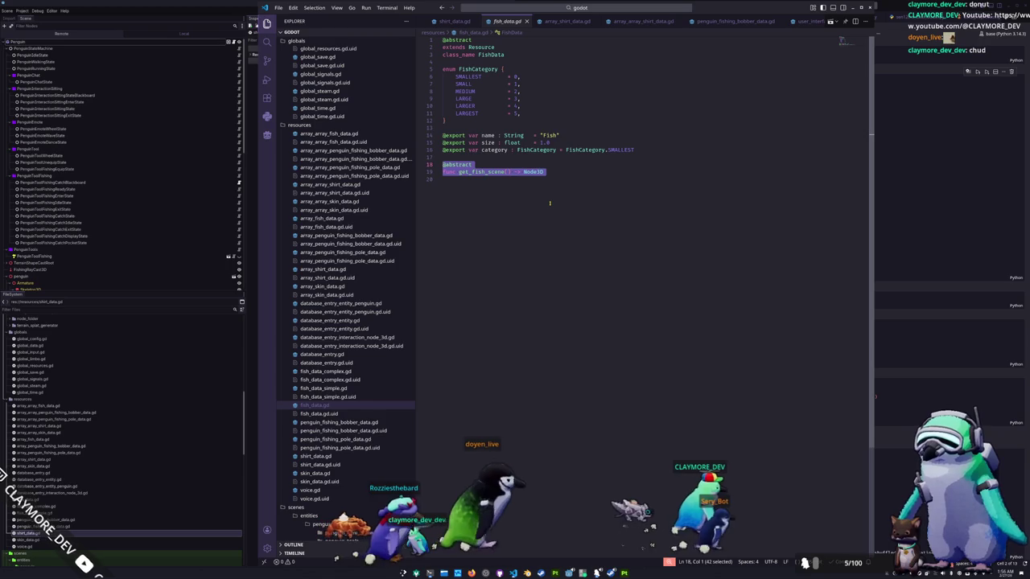
- Scroll the Explorer up and expand the constants folder
scroll(338, 197, "up", 3)
scroll(338, 197, "up", 1)
scroll(358, 218, "up", 1)
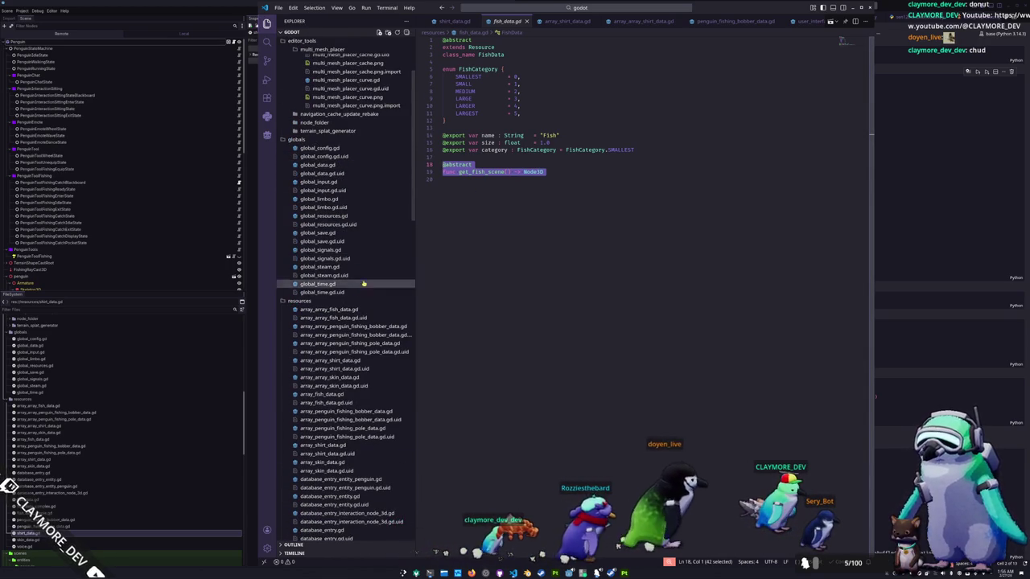
scroll(345, 164, "up", 1)
scroll(340, 185, "up", 2)
left_click(300, 82)
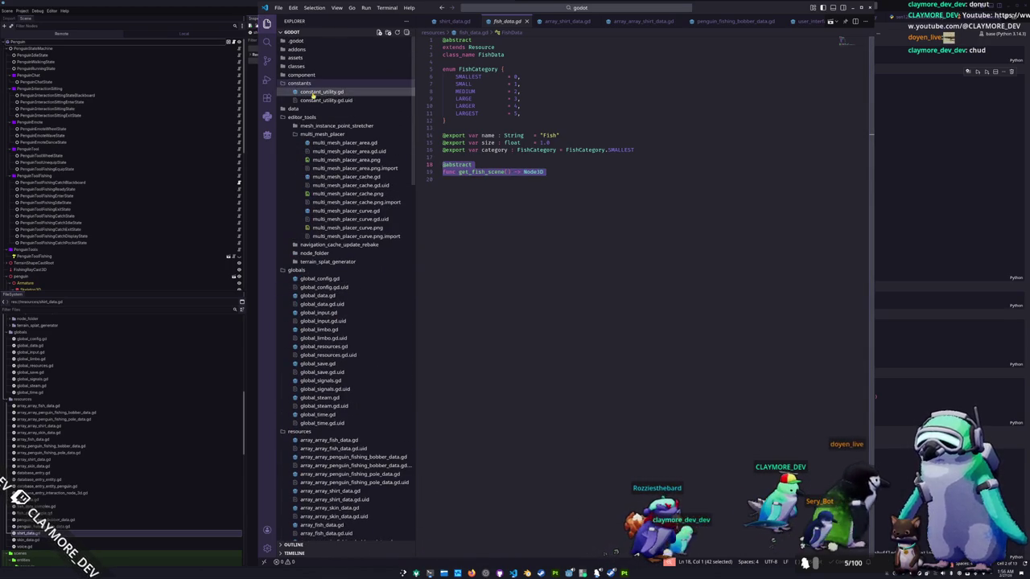
- Create a new file constant_enum.gd in the constants folder
left_click(322, 92)
right_click(308, 84)
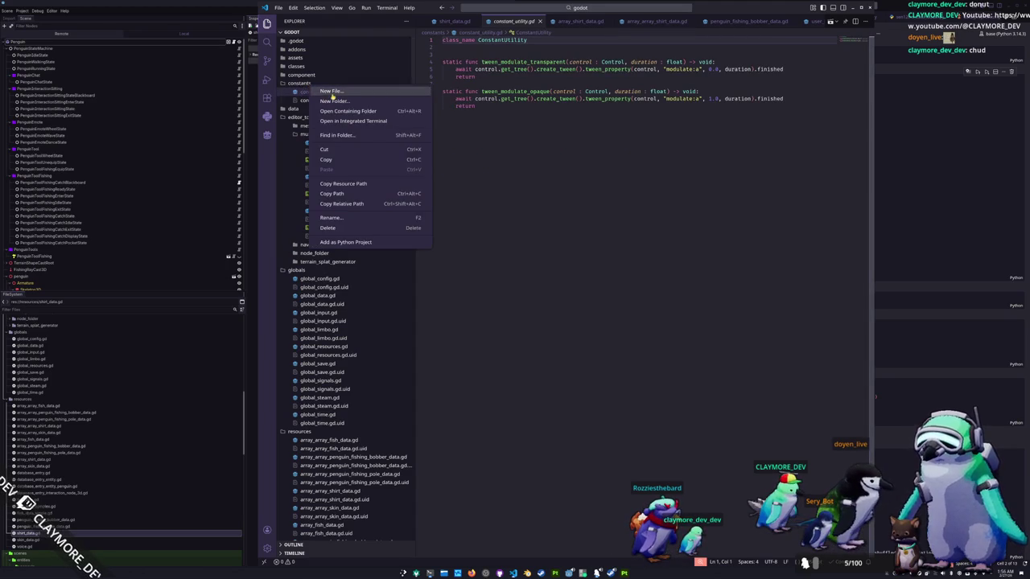
left_click(326, 94)
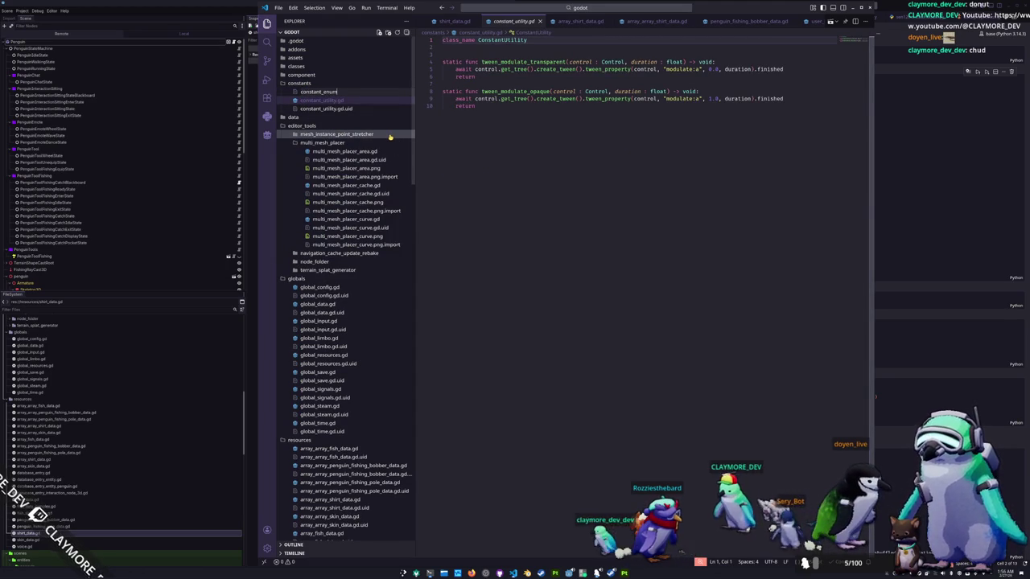
type("constant_enum.gd")
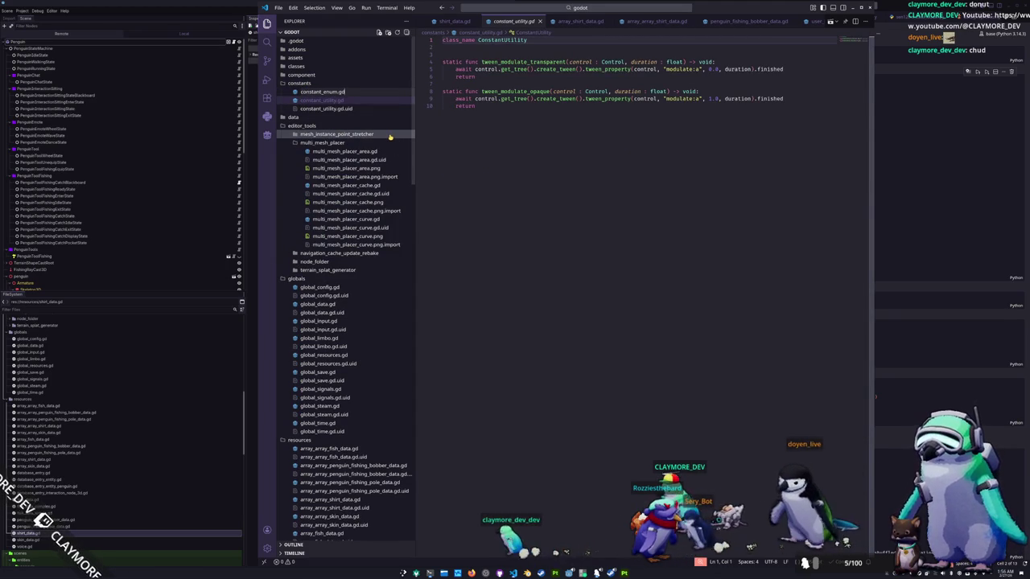
key("Return")
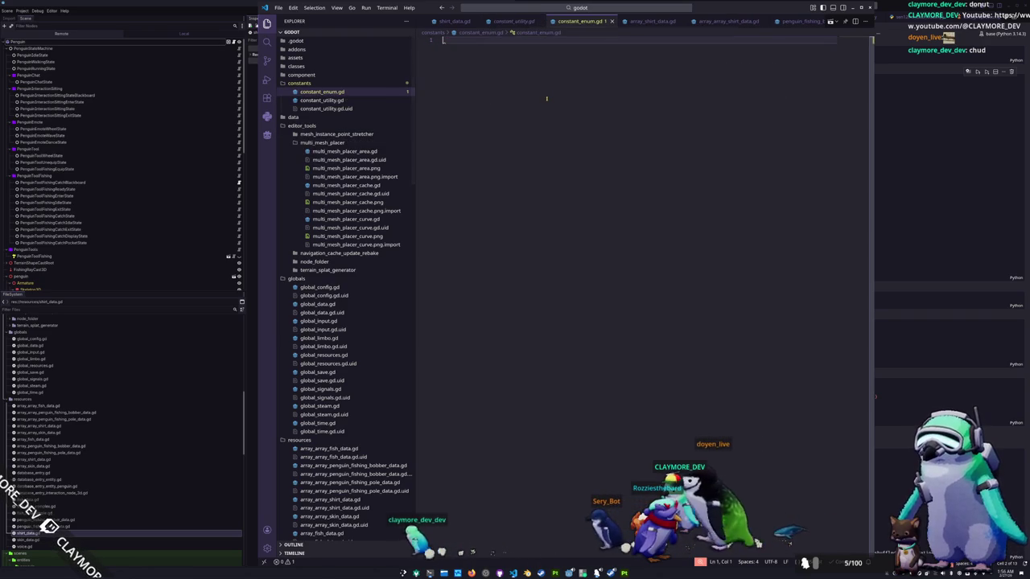
- Declare class_name ConstantEnum with a Rarity enum: COMMON = 0, UNCOMMON = 1, RARE = 2
type("class_anme")
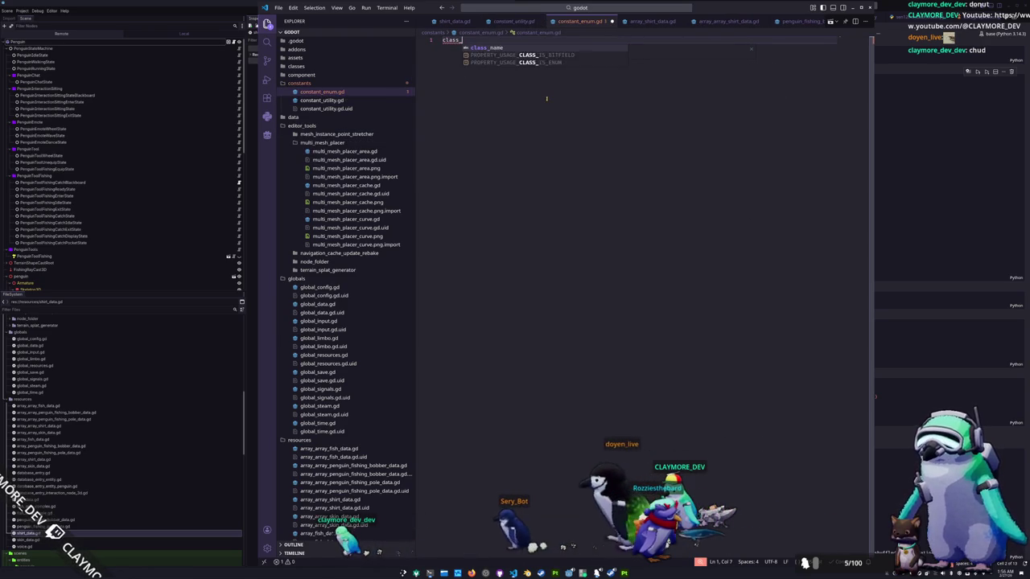
key("BackSpace")
key("BackSpace")
key("BackSpace")
type("name ConstantEnum")
key("Return")
key("Return")
type("enum Rari")
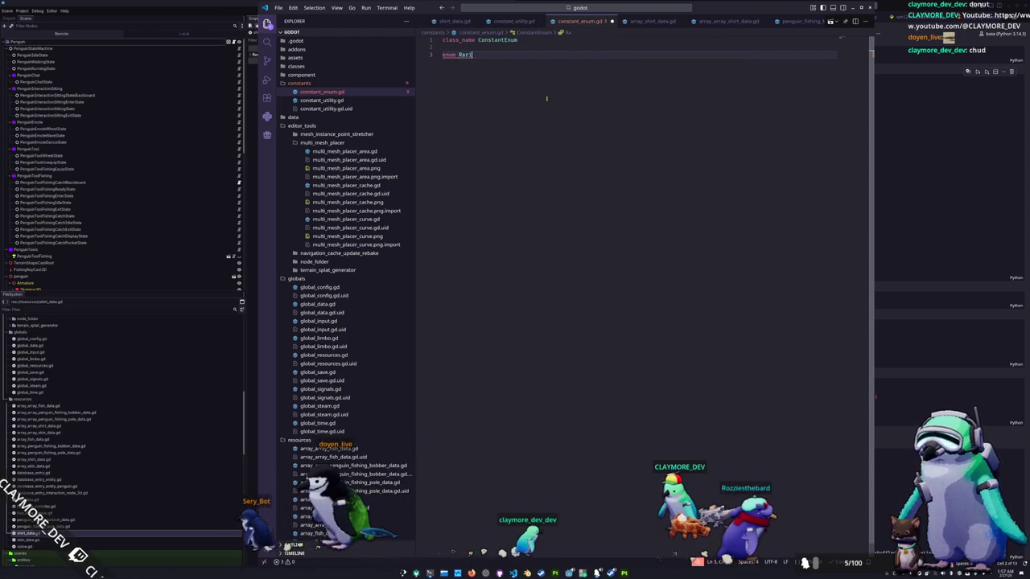
key("BackSpace")
key("BackSpace")
key("BackSpace")
key("BackSpace")
type("Rarity { \t")
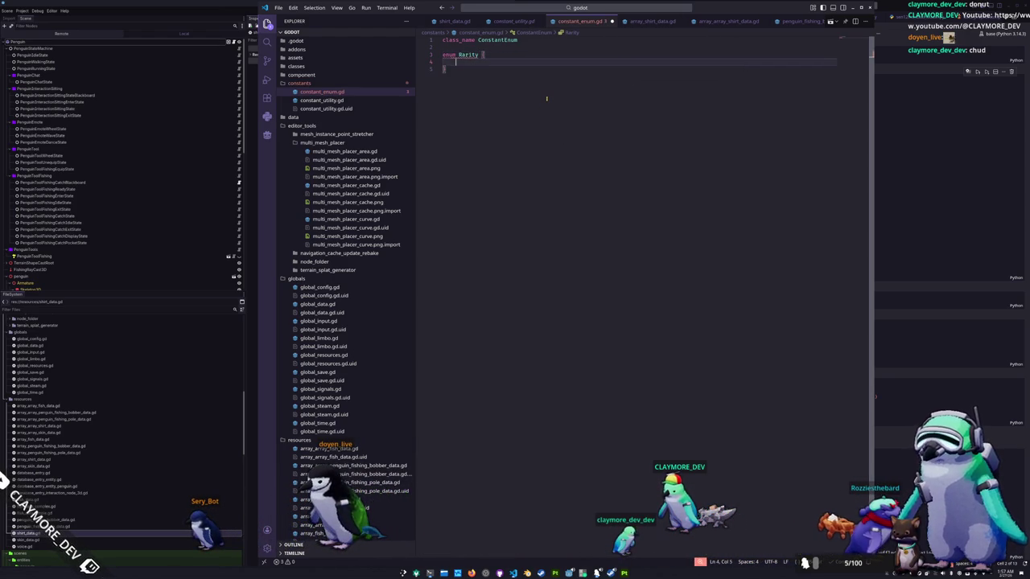
type("COMMON = 0, \t")
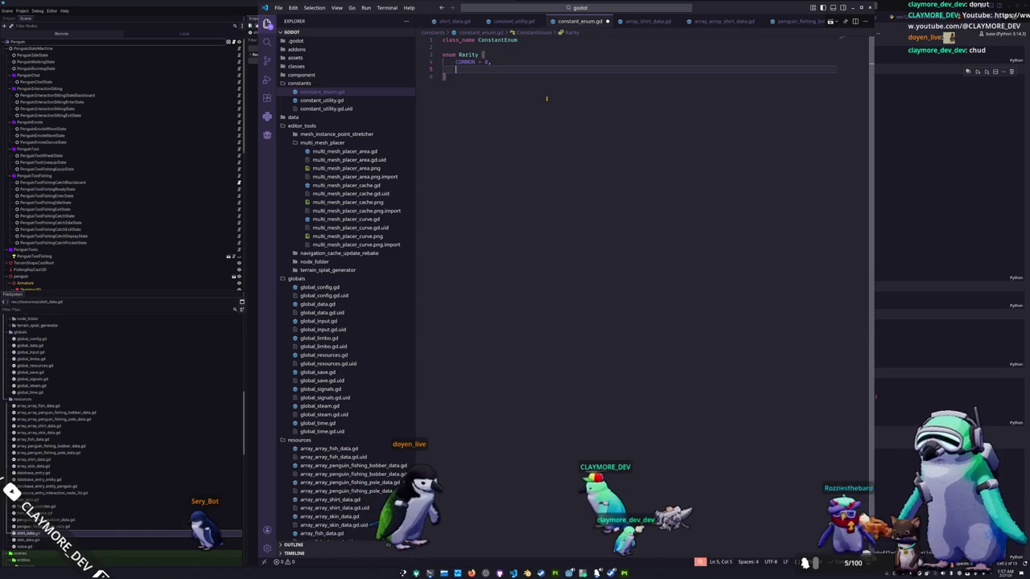
type("UNCOMMON = 1, \t")
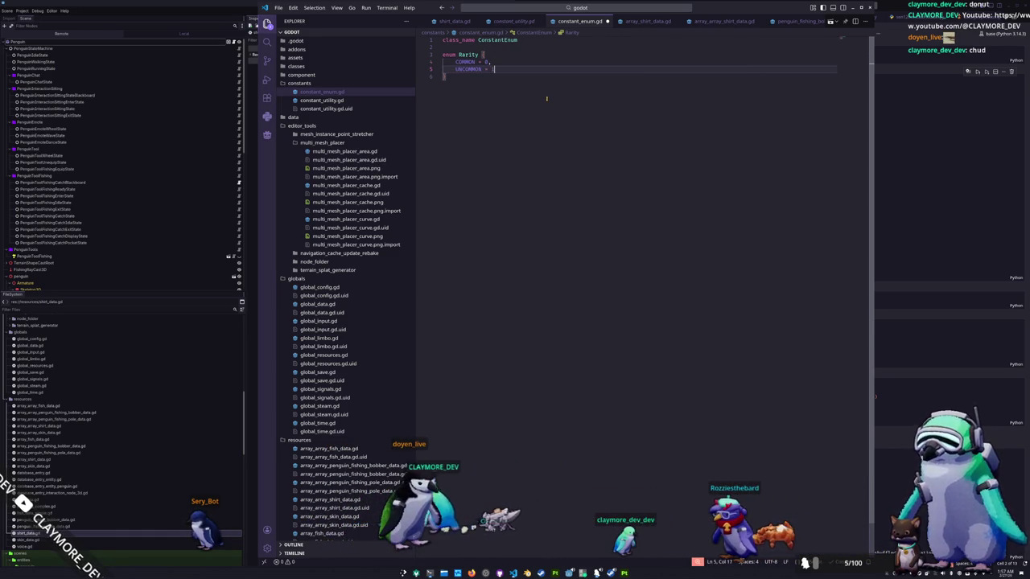
type("RAR")
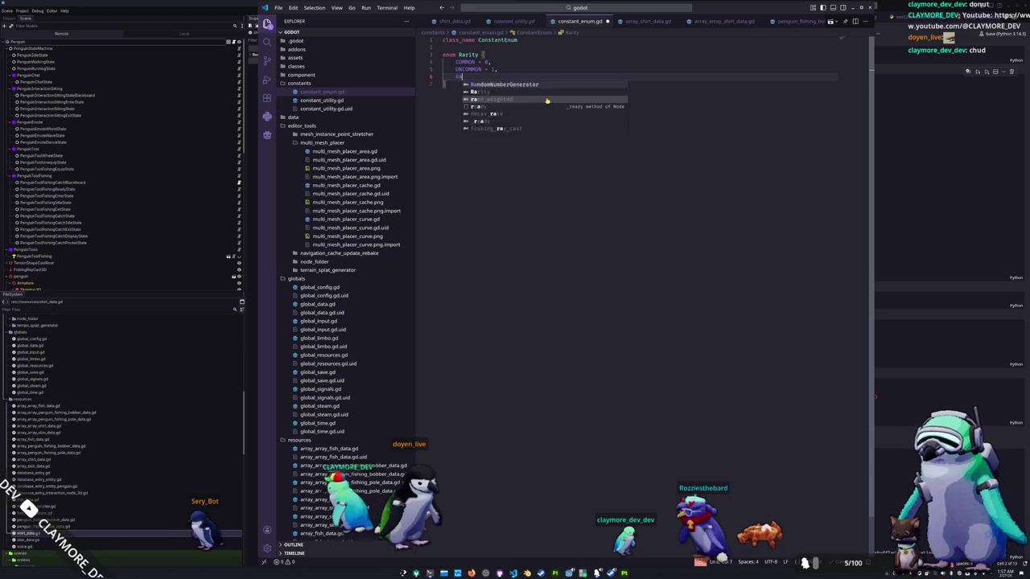
type("E =")
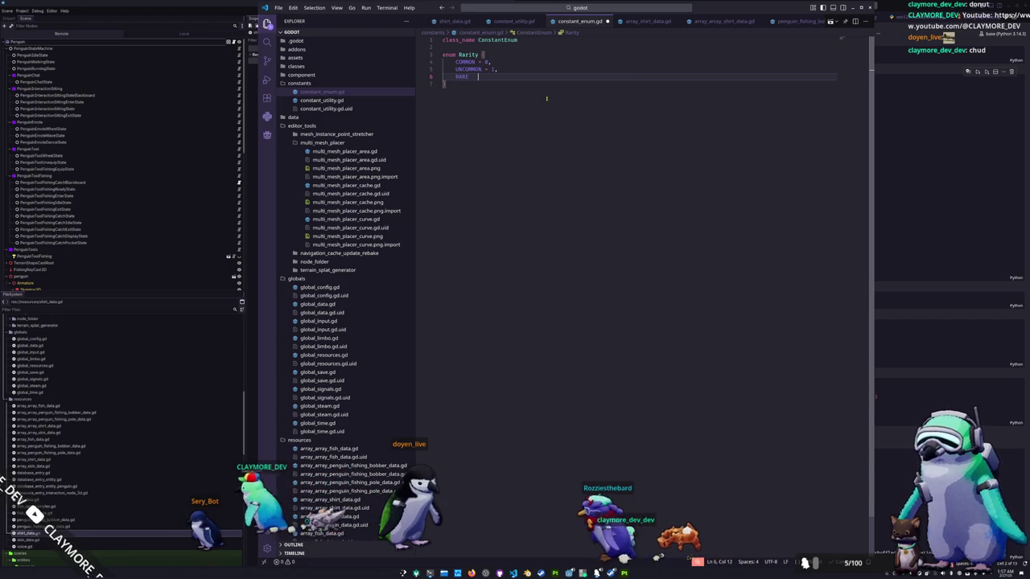
key("BackSpace")
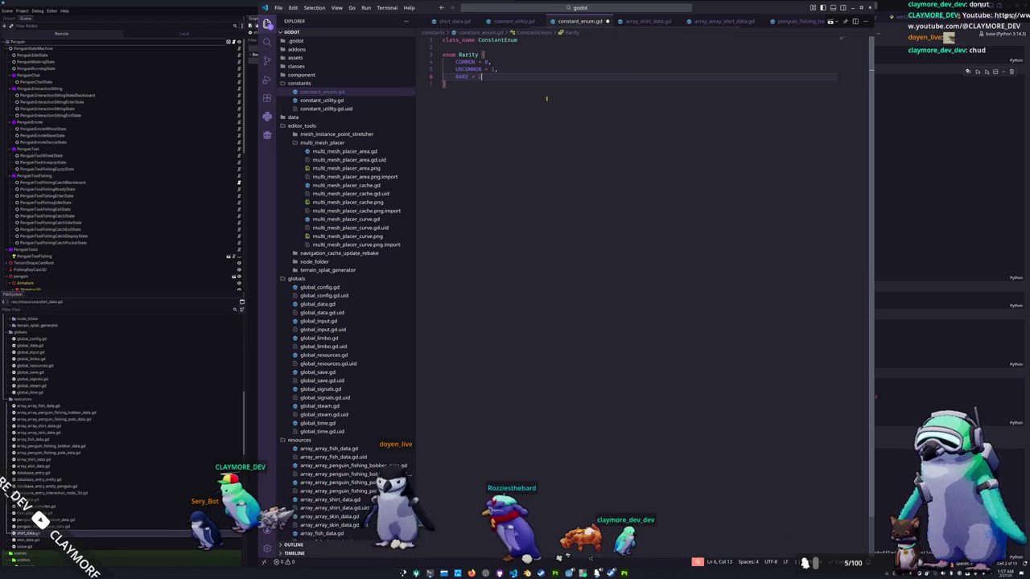
type(",")
key("Return")
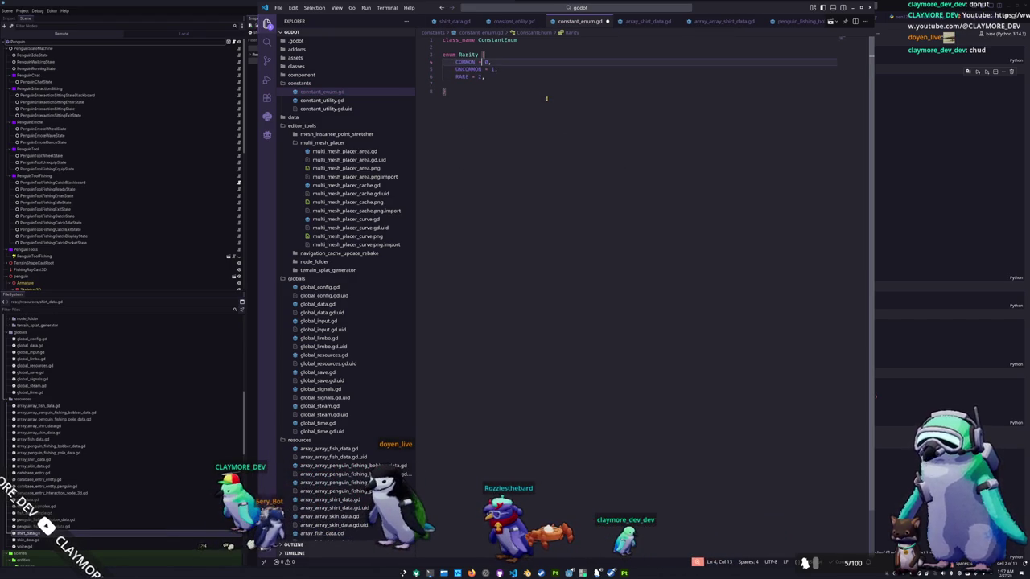
- Pad the Rarity enum names with spaces so the equals signs line up
key("Up")
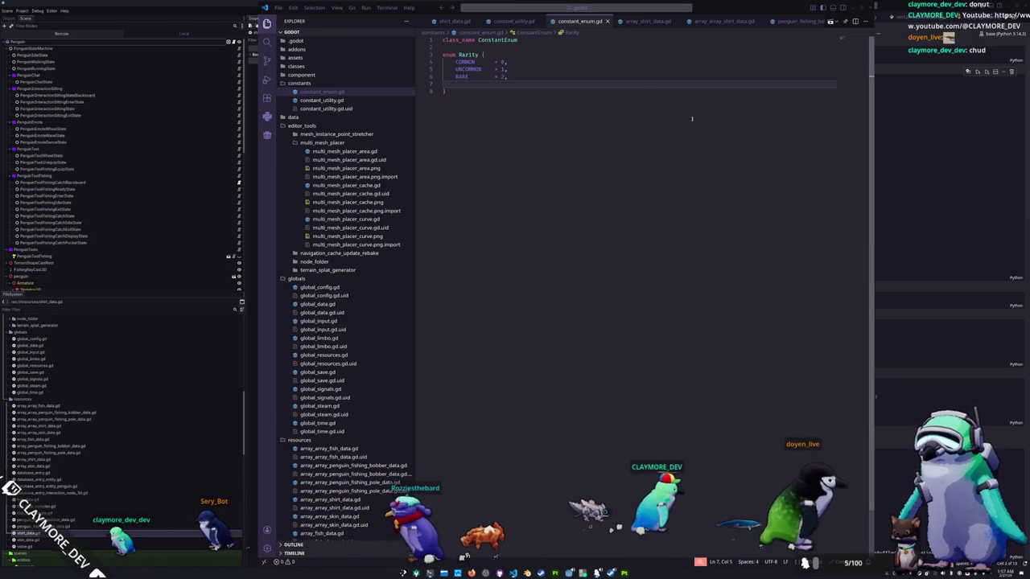
left_click(534, 63)
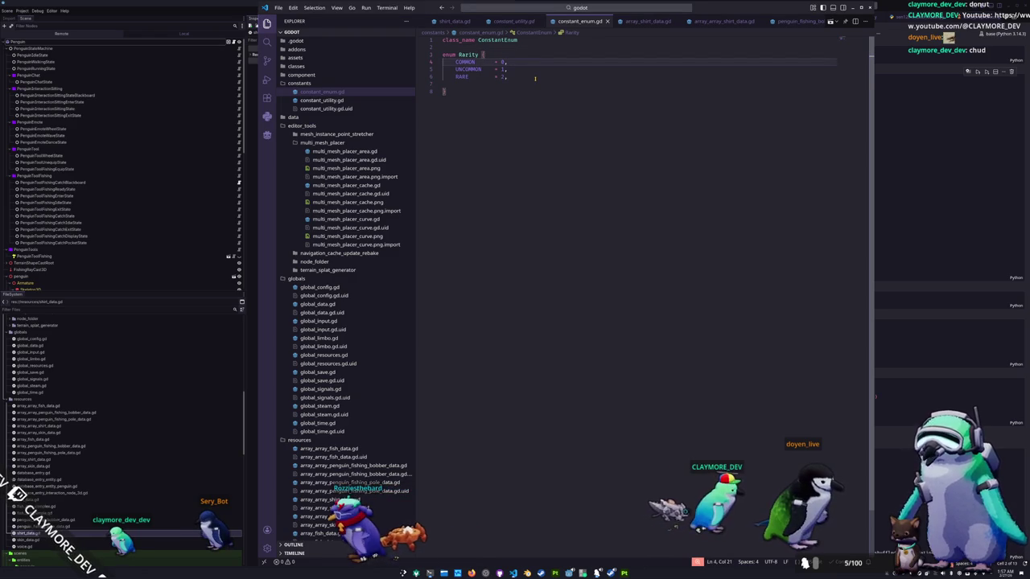
key("Up")
key("Up")
key("Up")
key("Down")
key("Down")
key("Down")
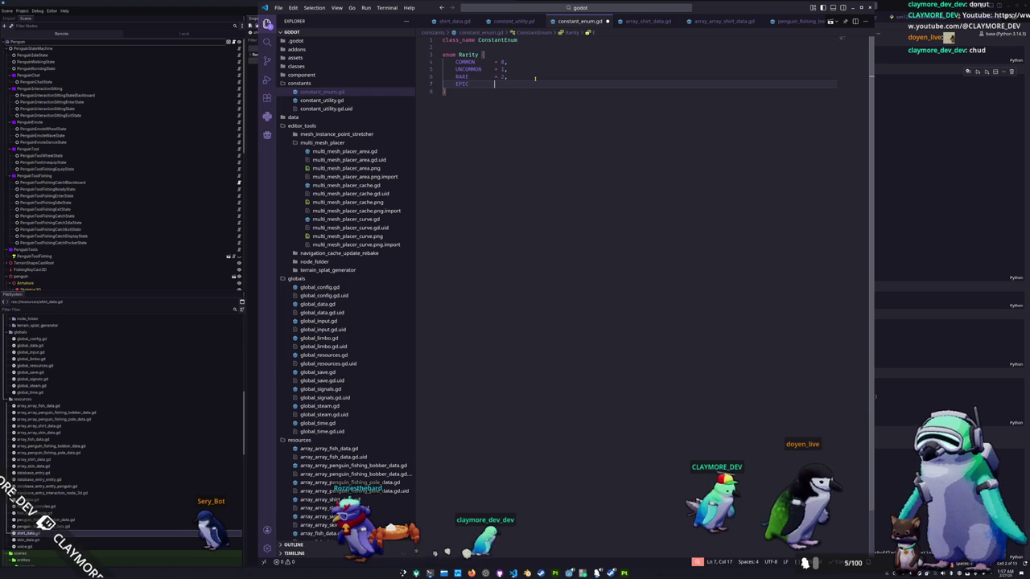
- Add EPIC = 3 and LEGENDARY = 4 to the Rarity enum, then return to shirt_data.gd
type("3,")
key("Return")
type("LEGENDAR")
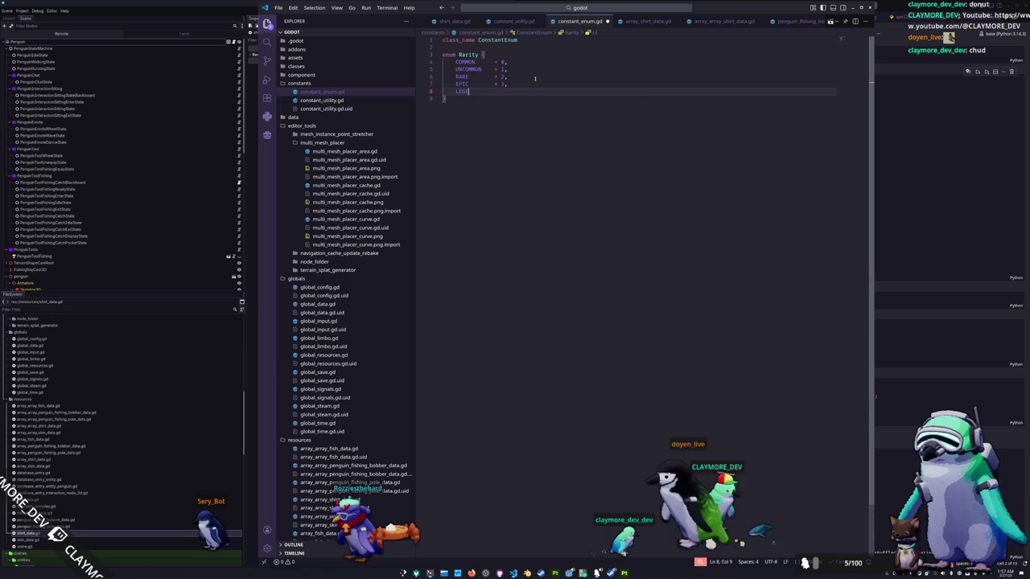
type("Y   = 4")
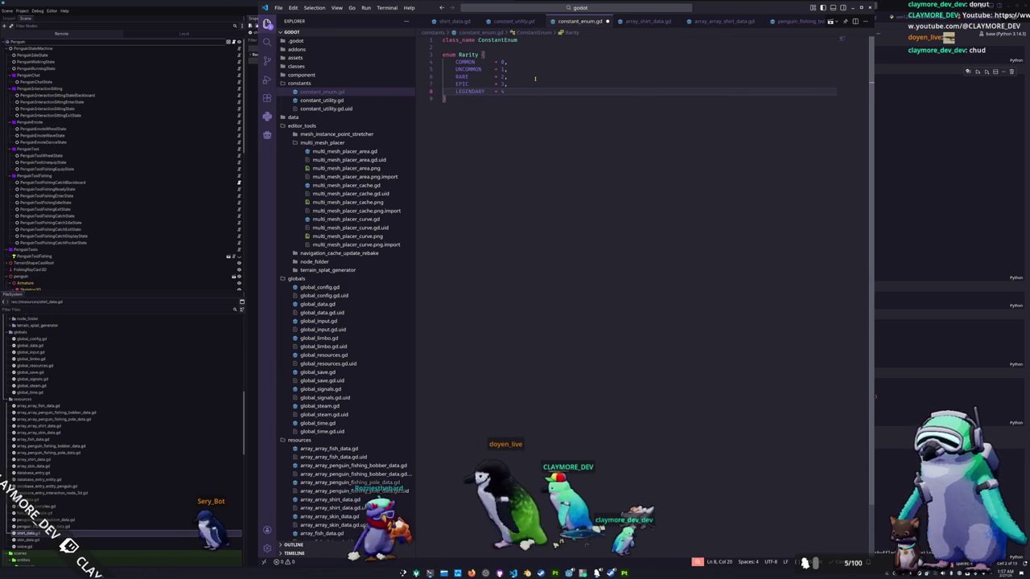
key("Down")
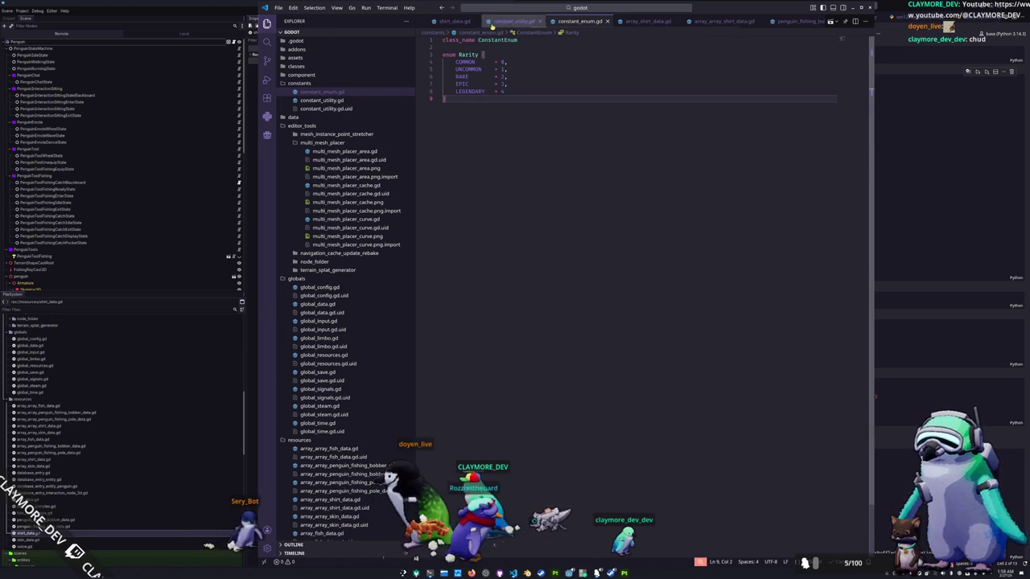
left_click(449, 22)
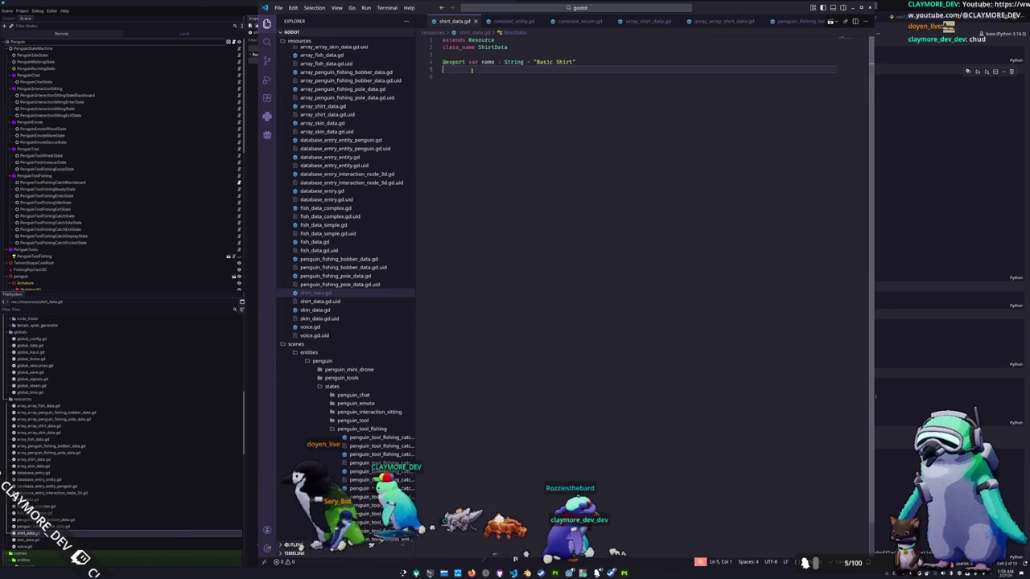
type("@export var rarity : ")
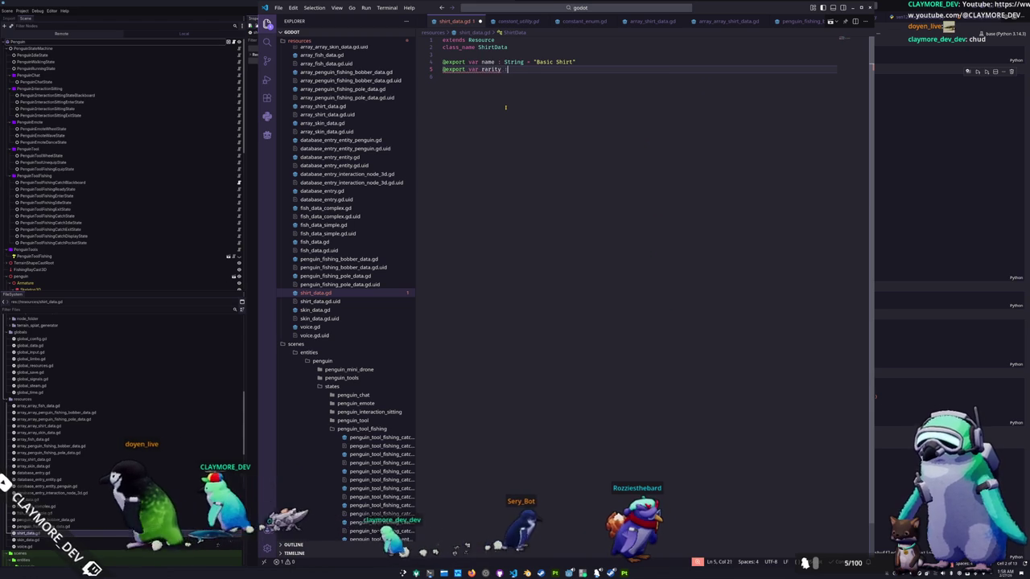
type("Constant")
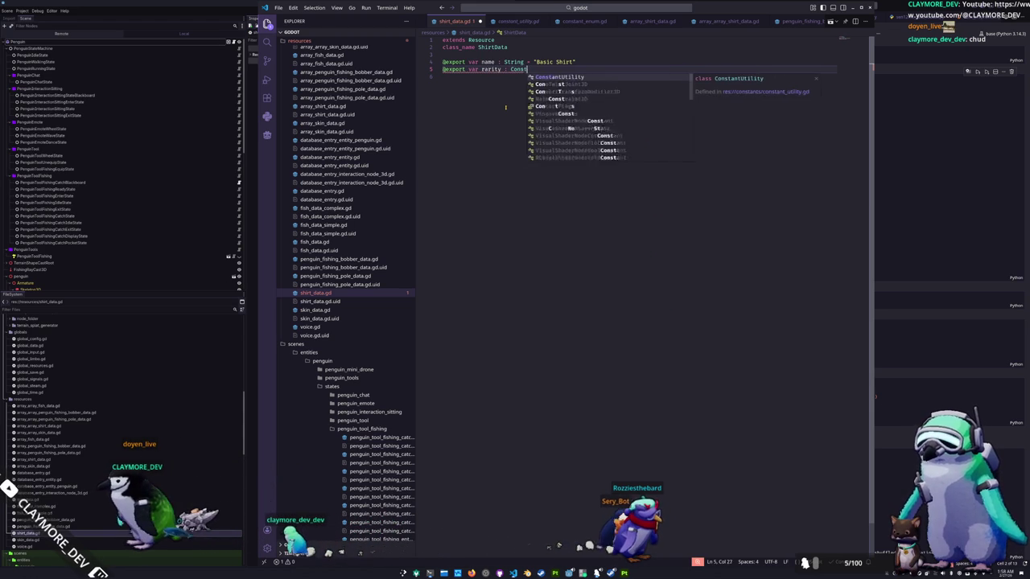
type("Enum")
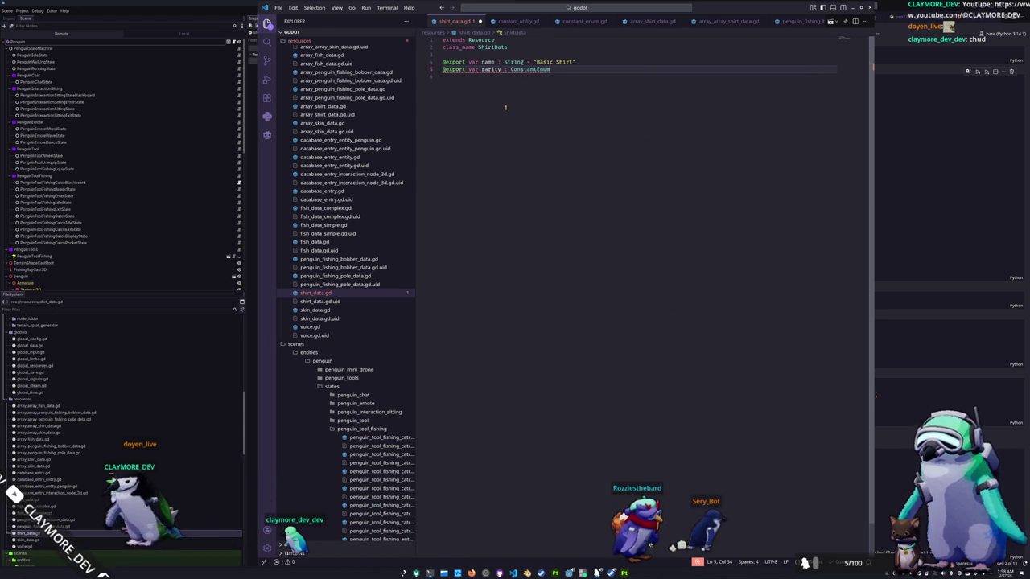
key("alt+Tab")
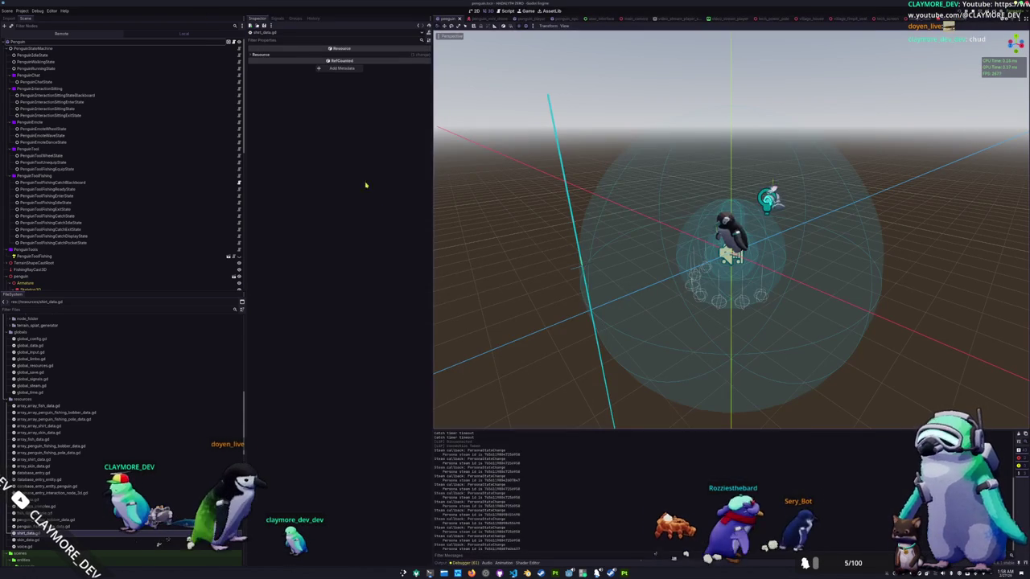
key("alt+Tab")
key("Return")
key("ctrl+s")
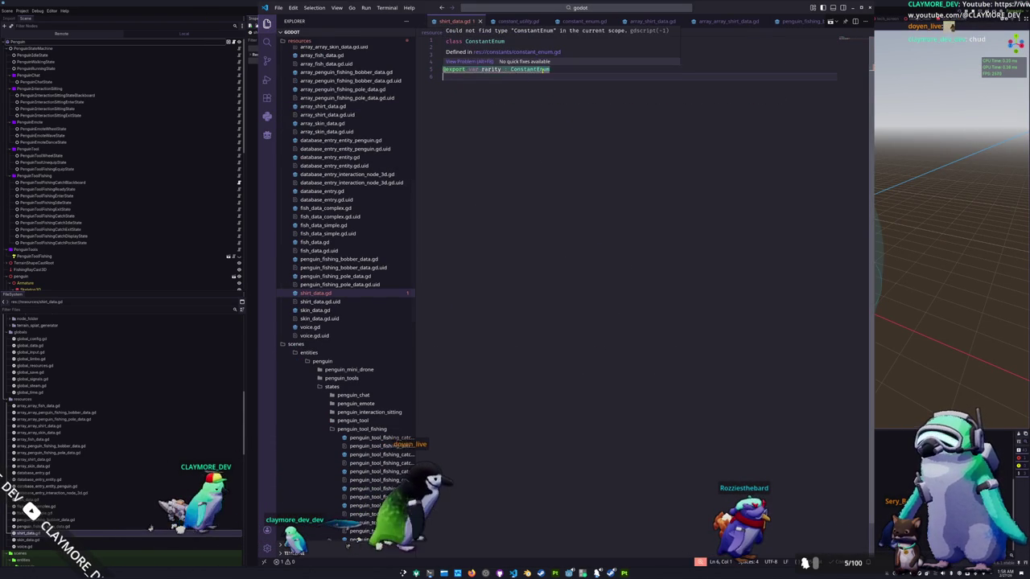
mouse_move(529, 69)
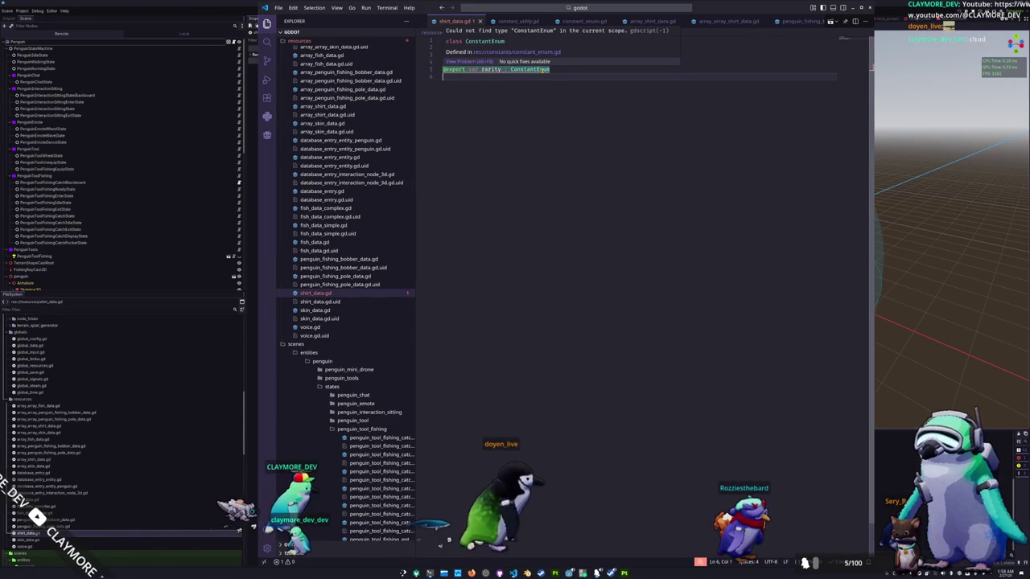
- Complete the rarity line to type ConstantEnum.Rarity defaulting to ConstantEnum.Rarity.COMMON, then save
left_click(552, 69)
type(".")
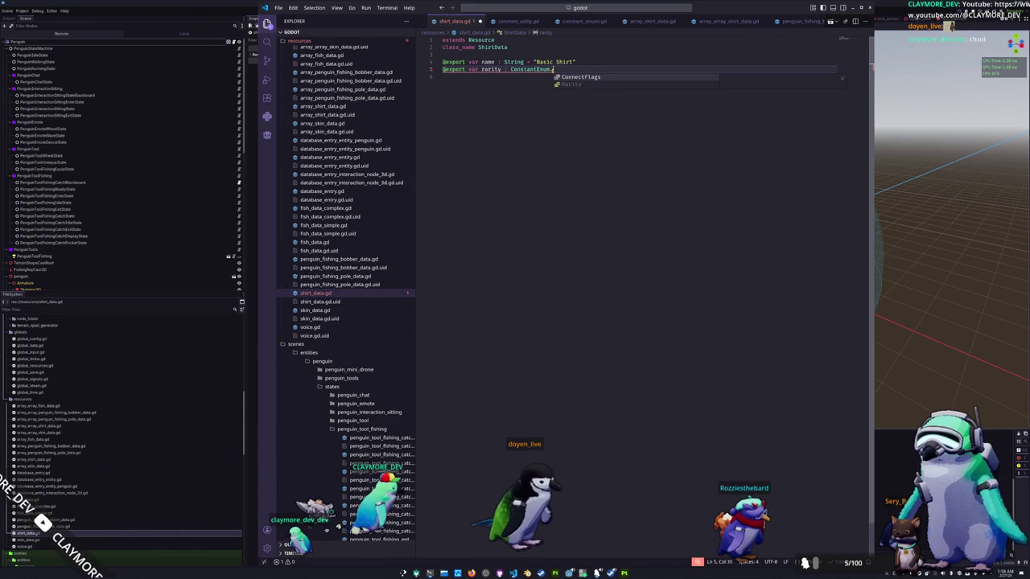
type("Rarity = ")
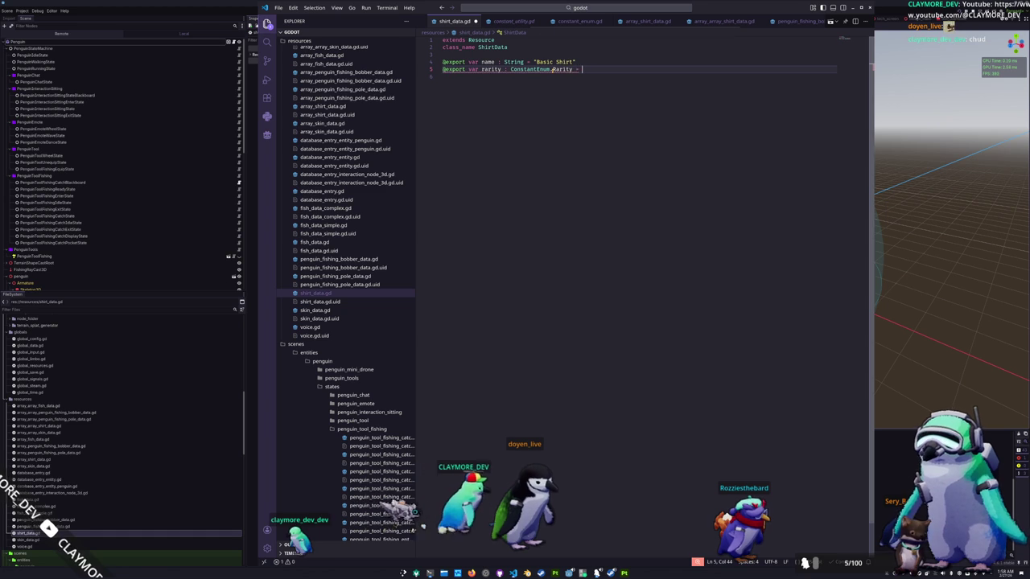
type("ConstantEnum.Rarity.")
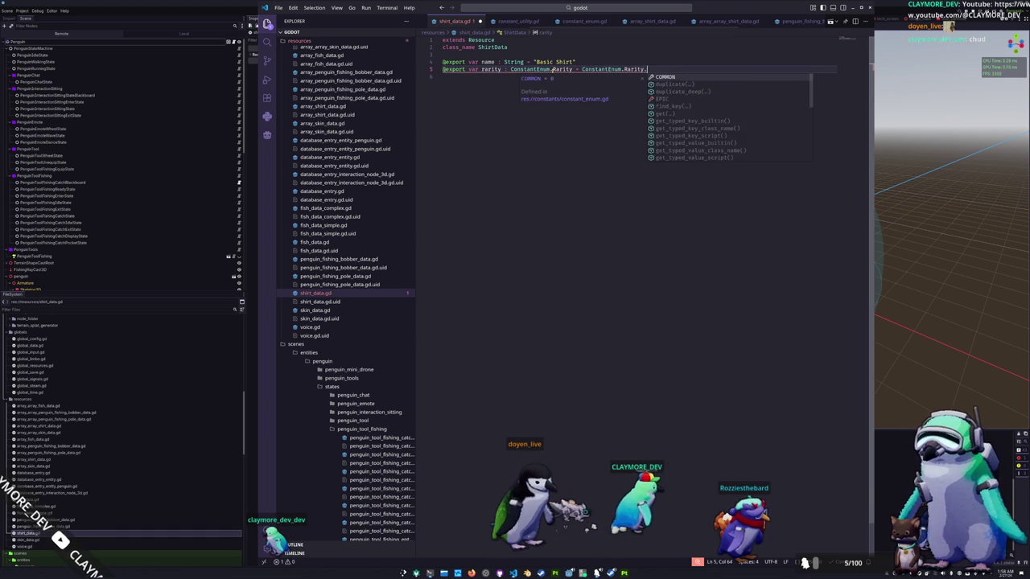
key("ctrl+s")
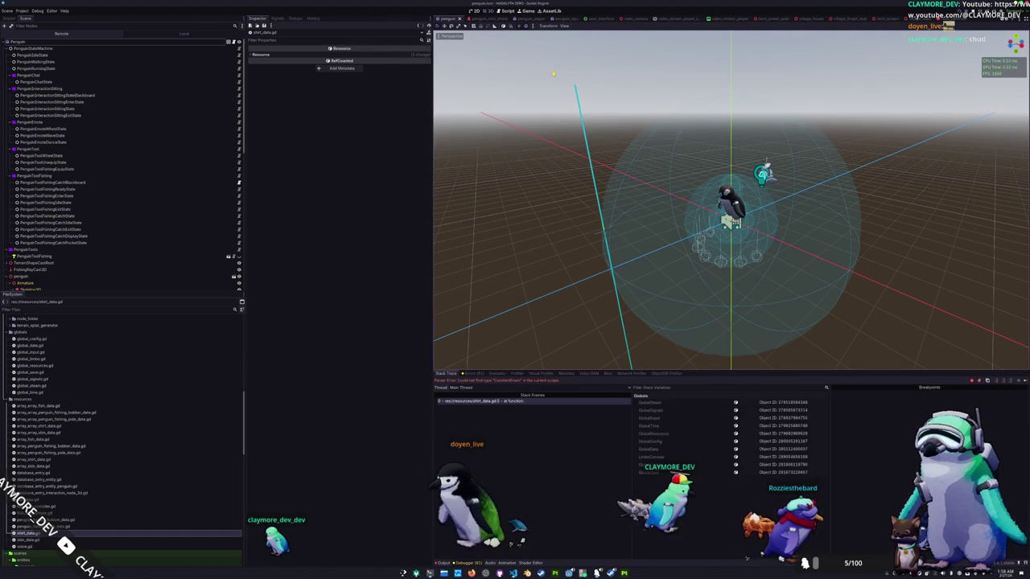
key("alt+Tab")
key("Return")
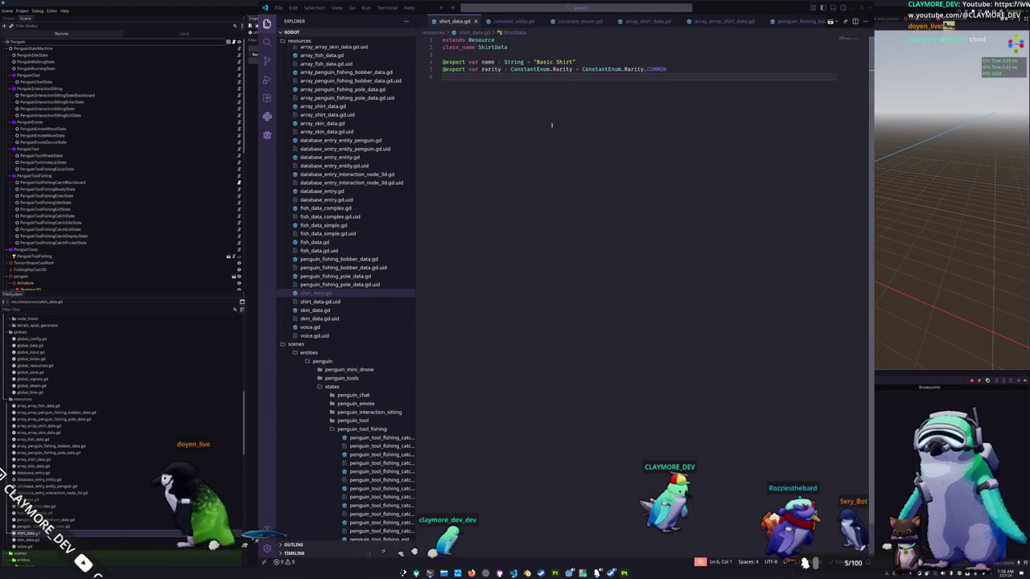
left_click(487, 62)
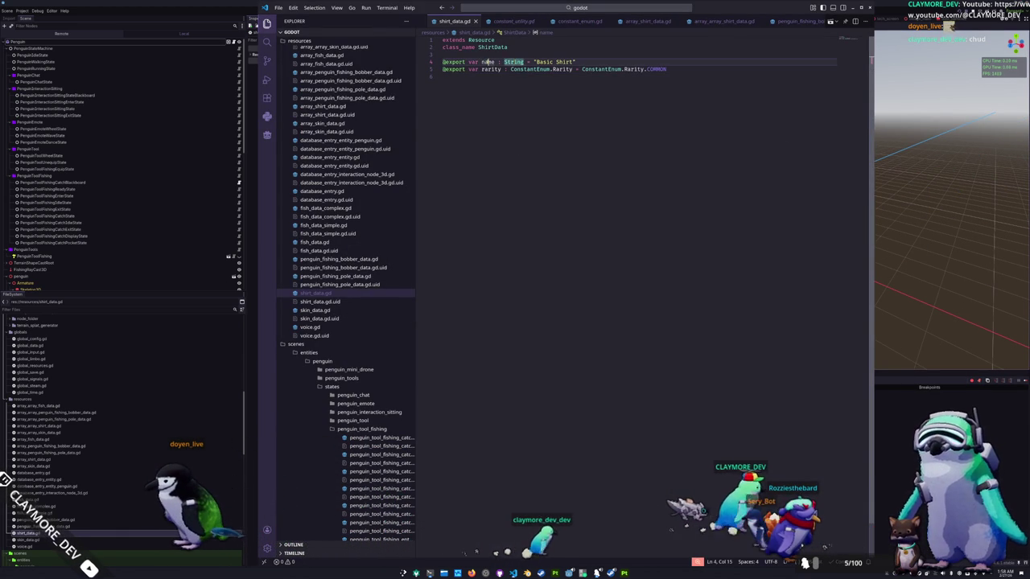
left_click(489, 80)
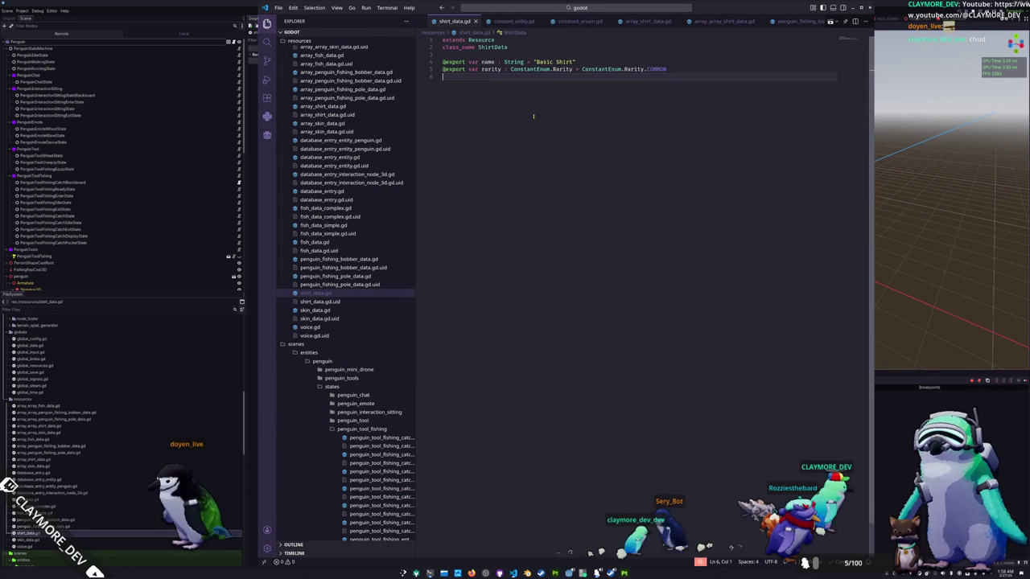
key("Return")
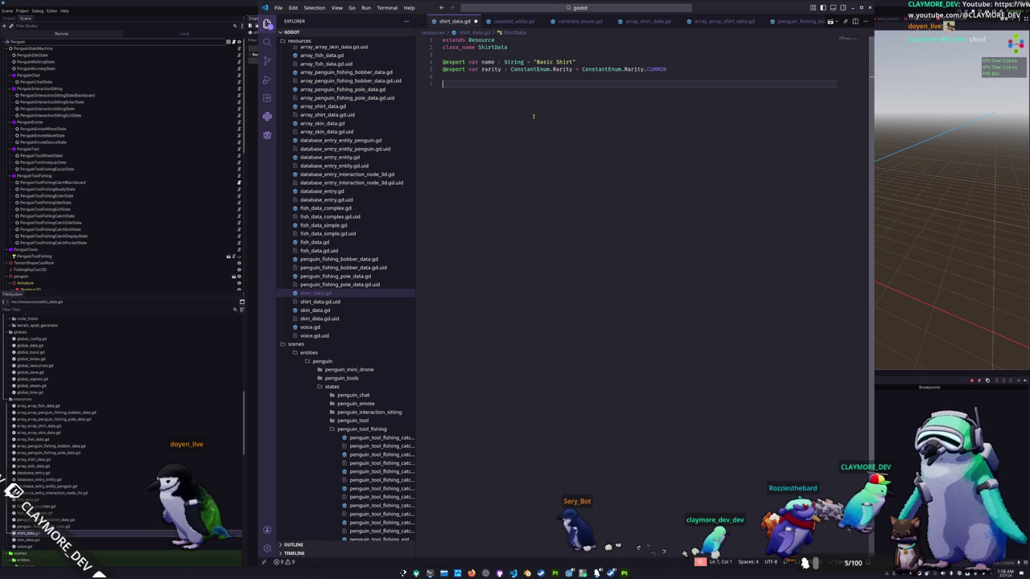